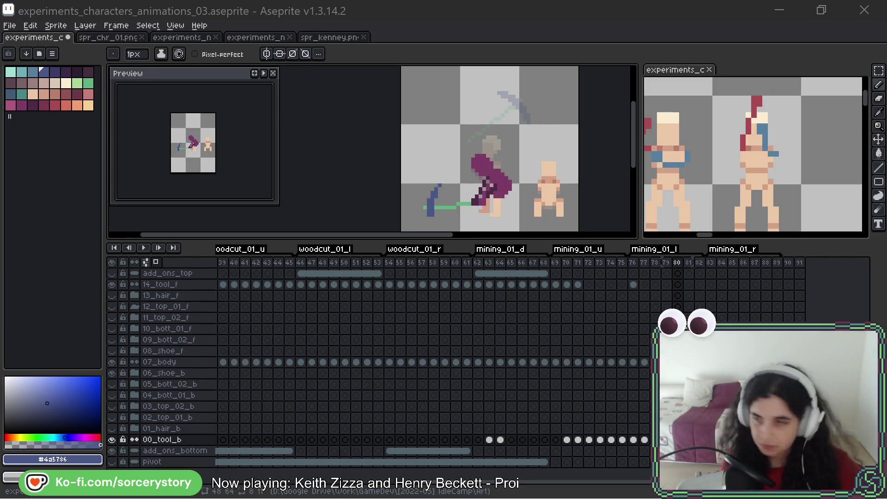
- Bring the running AVE, VIRIATE! debug build window to the front with Alt+Tab
{"action": "key", "text": "alt+Tab"}
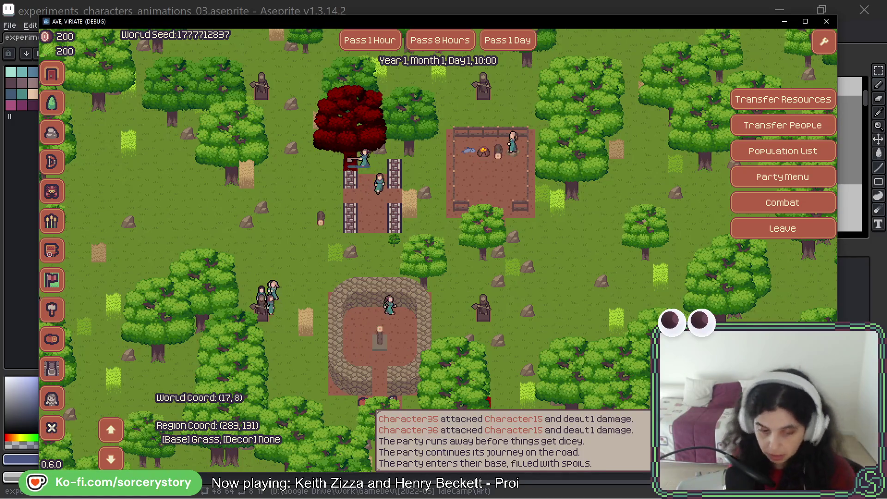
{"action": "key", "text": "F8"}
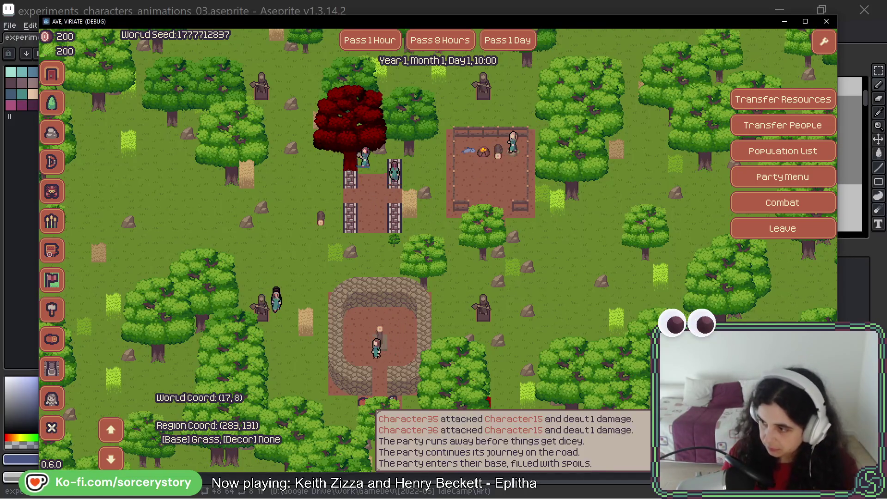
- Close the game debug window and select the 07_body cel at frame 46 of woodcut_01_l
{"action": "left_click", "coordinate": [825, 22]}
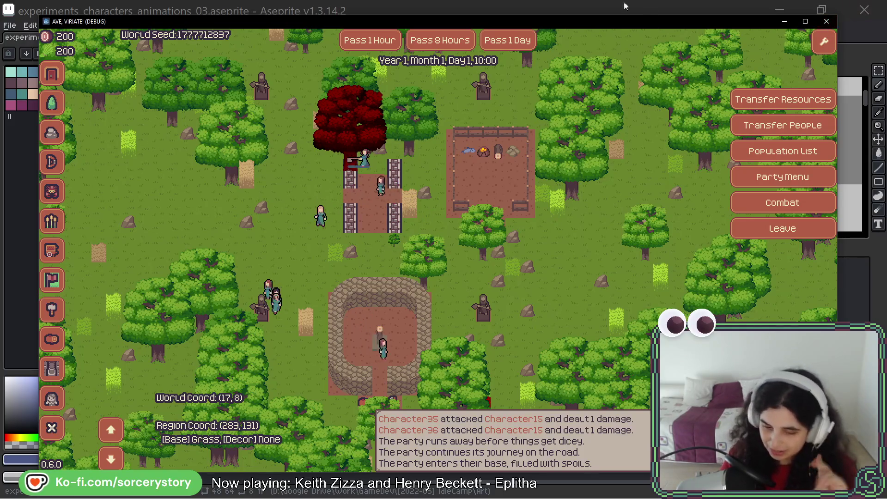
{"action": "scroll", "coordinate": [470, 346], "scroll_direction": "left", "scroll_amount": 5}
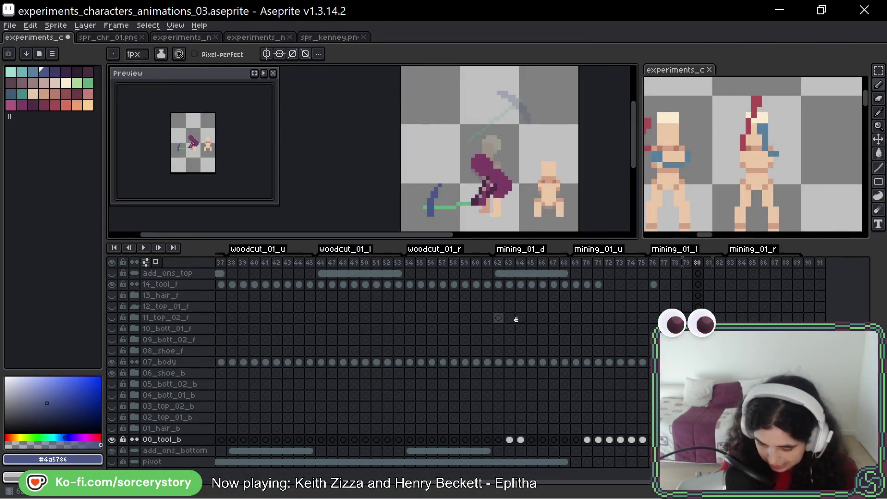
{"action": "left_click", "coordinate": [449, 372]}
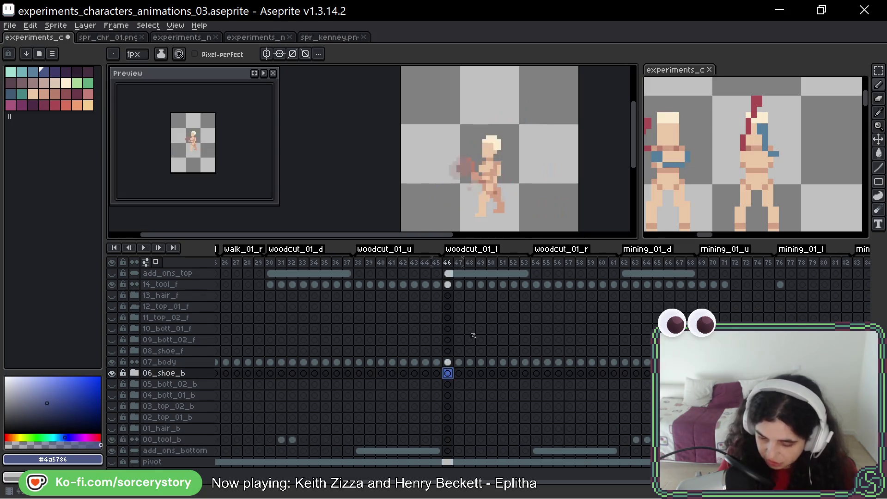
{"action": "left_click", "coordinate": [451, 362]}
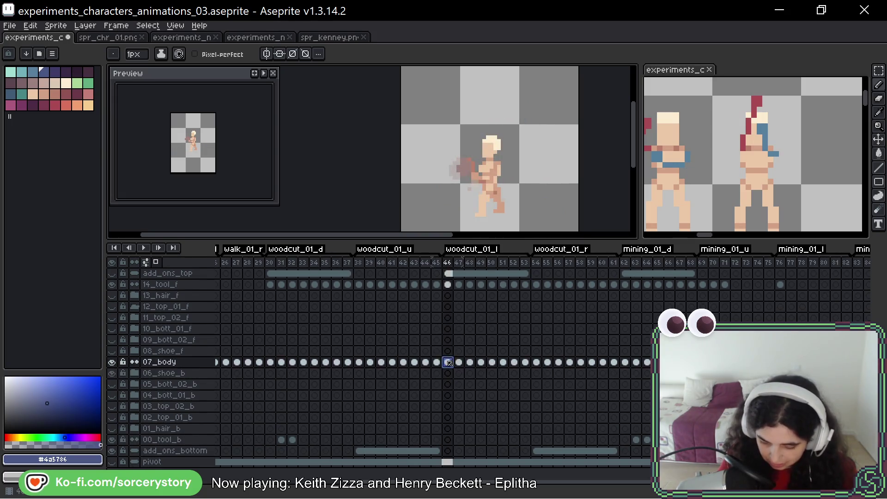
- Step frame by frame through the woodcut_01_l poses into the woodcut_01_r tag
{"action": "key", "text": "Right"}
{"action": "key", "text": "Right"}
{"action": "key", "text": "Right"}
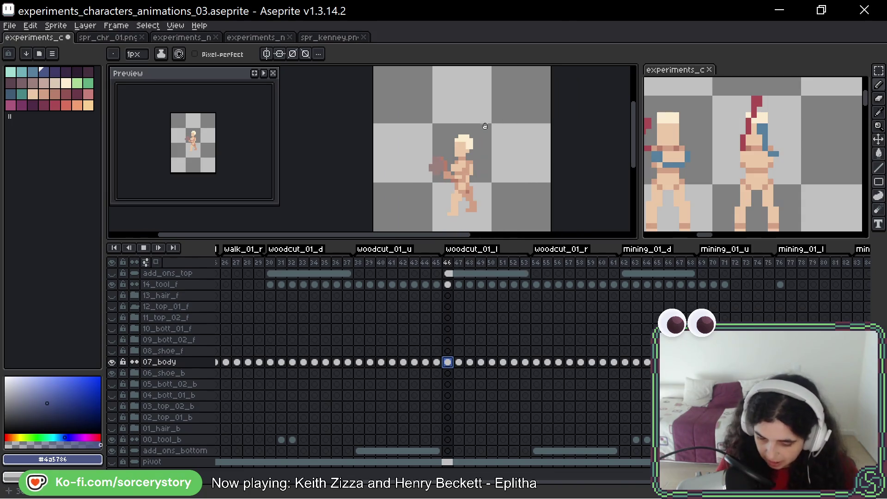
{"action": "key", "text": "Left"}
{"action": "key", "text": "Left"}
{"action": "key", "text": "Left"}
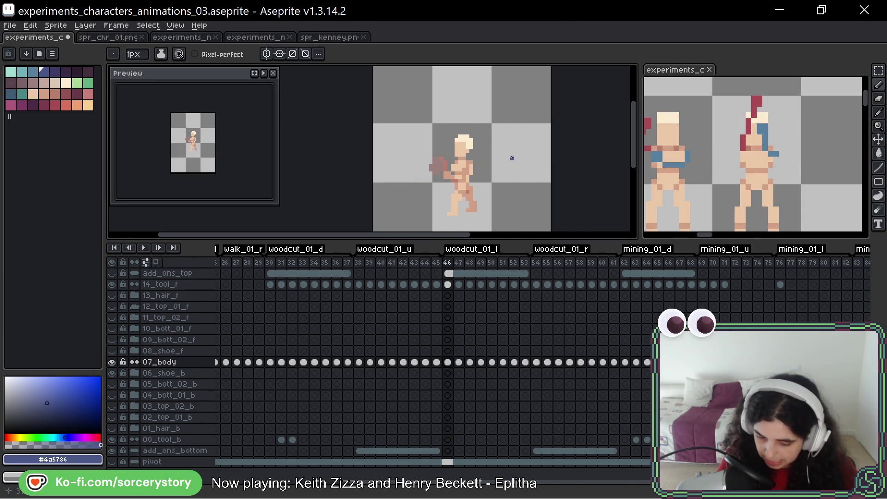
{"action": "key", "text": "Right"}
{"action": "key", "text": "Right"}
{"action": "key", "text": "Right"}
{"action": "key", "text": "Right"}
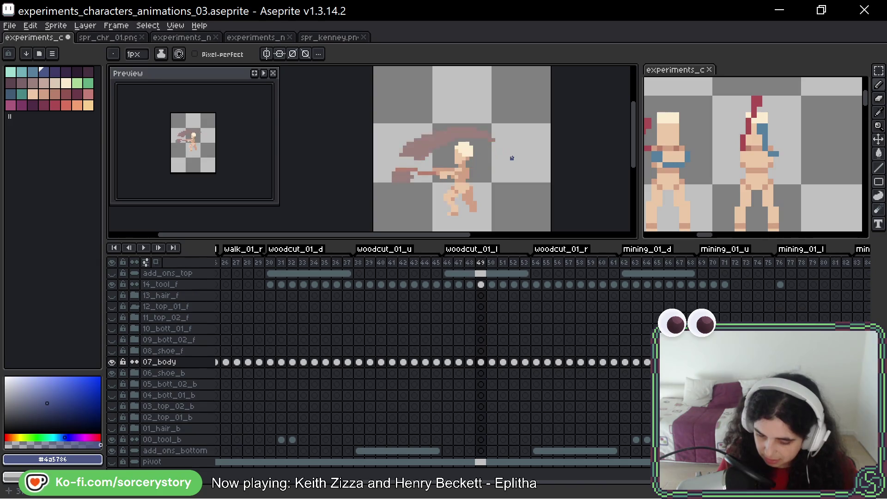
{"action": "key", "text": "Right"}
{"action": "key", "text": "Right"}
{"action": "key", "text": "Right"}
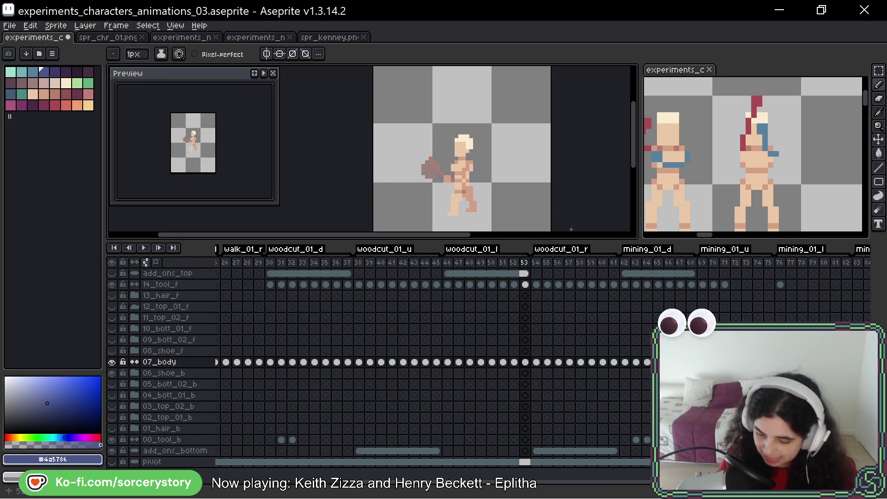
{"action": "key", "text": "Right"}
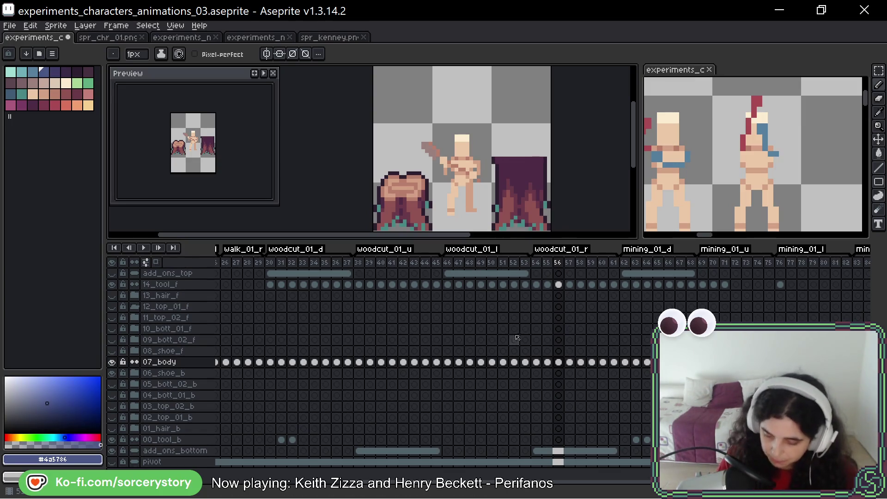
- Select the 07_body cel at frame 48 to show the axe-swing pose
{"action": "left_click", "coordinate": [470, 363]}
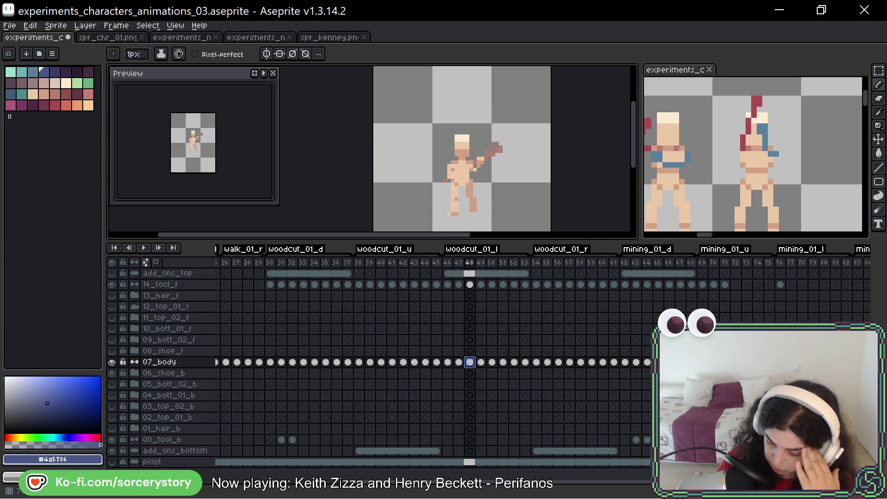
- Scroll the timeline right to reveal the mining_01_d, _u, _l and _r frames up to 91
{"action": "scroll", "coordinate": [435, 361], "scroll_direction": "right", "scroll_amount": 5}
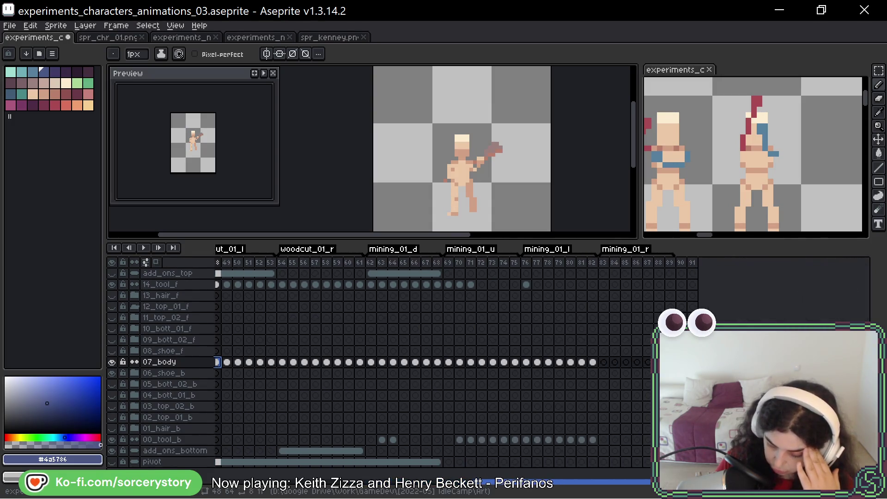
{"action": "scroll", "coordinate": [435, 360], "scroll_direction": "right", "scroll_amount": 1}
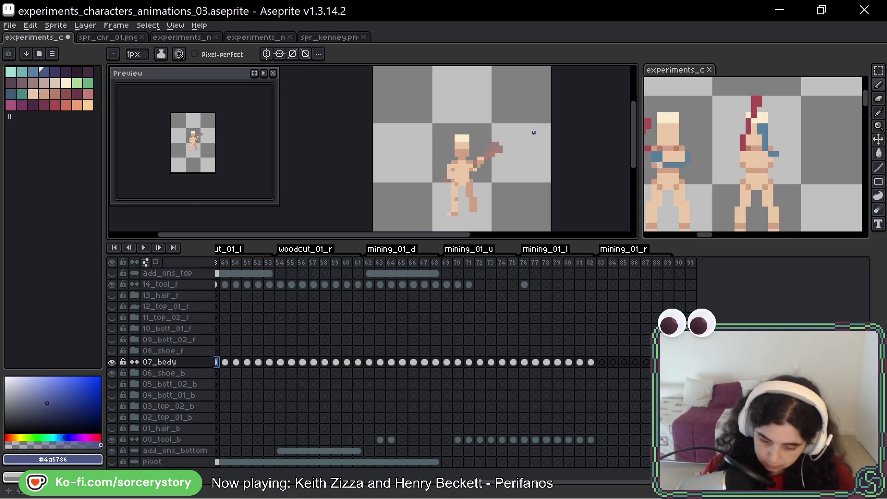
- Pan the canvas up and play the animation once to review the motion
{"action": "left_click_drag", "start_coordinate": [549, 133], "coordinate": [550, 117]}
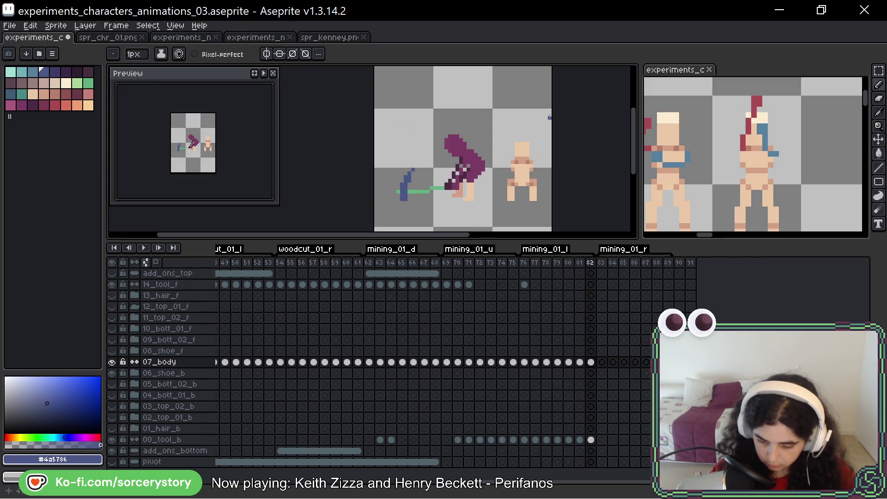
{"action": "key", "text": "Return"}
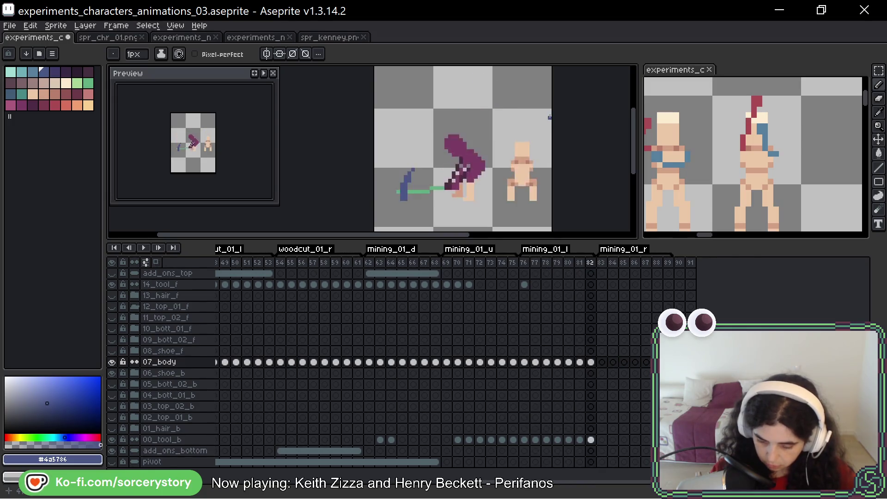
{"action": "key", "text": "Return"}
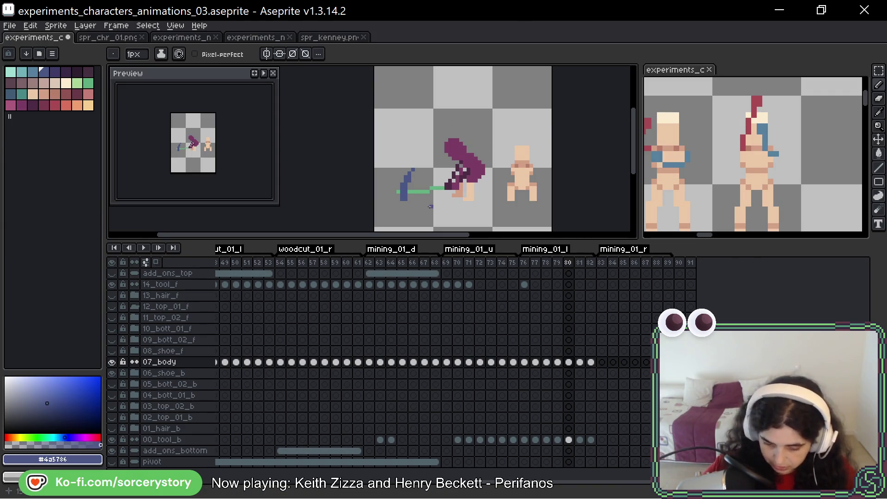
{"action": "scroll", "coordinate": [430, 206], "scroll_direction": "up", "scroll_amount": 2}
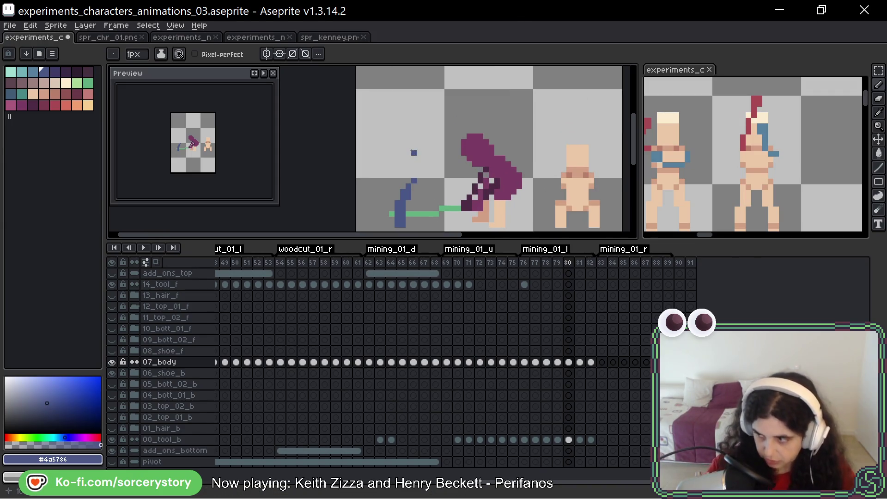
- Compare frames 80 and 81, settle on frame 80, and turn on onion skin
{"action": "key", "text": "Right"}
{"action": "key", "text": "Left"}
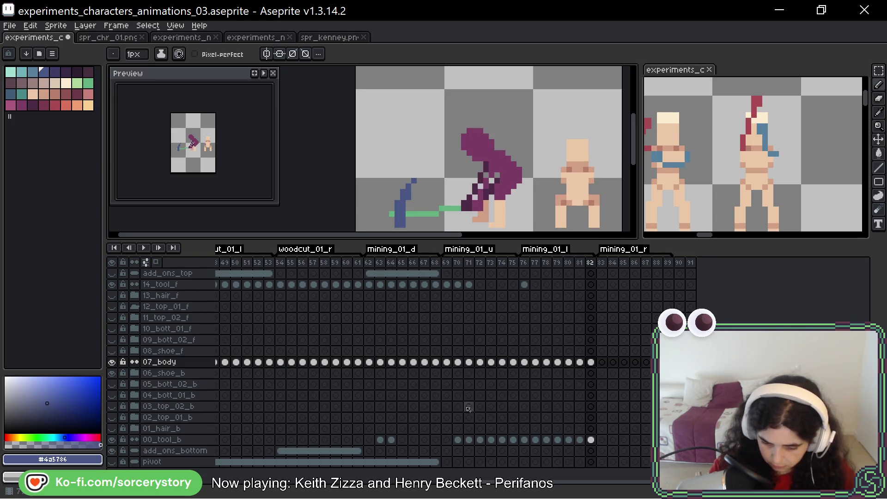
{"action": "key", "text": "Right"}
{"action": "key", "text": "Left"}
{"action": "key", "text": "Left"}
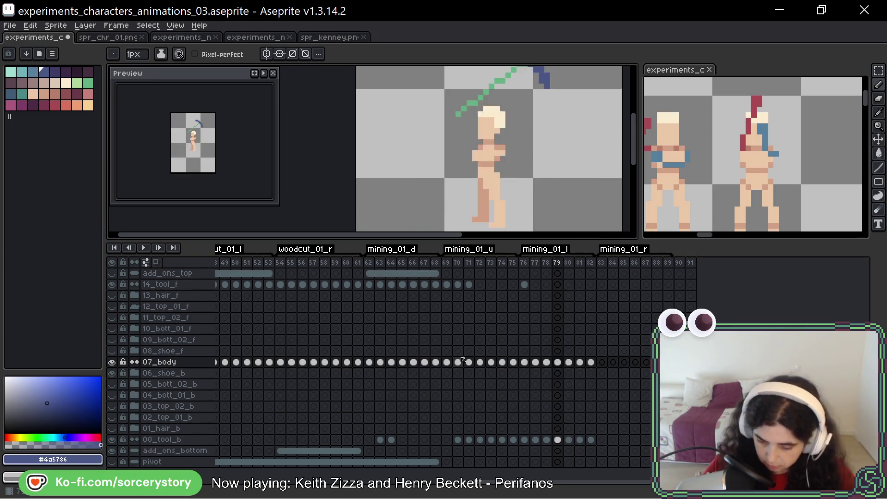
{"action": "key", "text": "Right"}
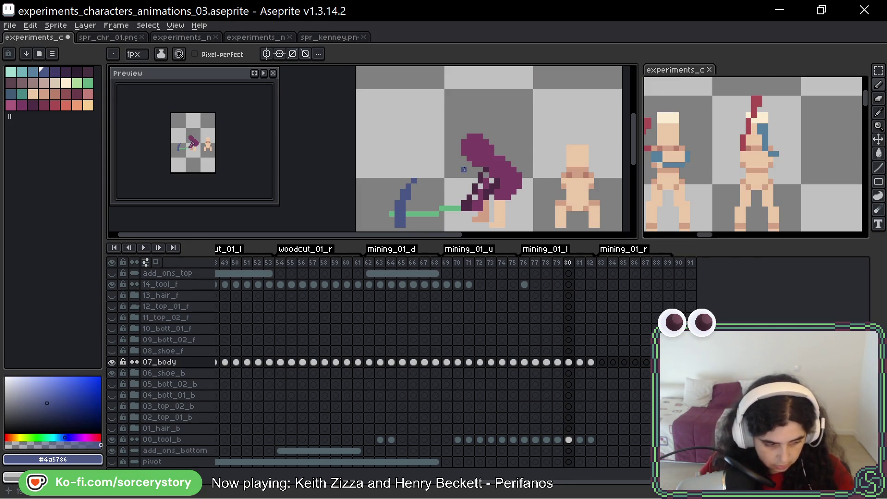
{"action": "key", "text": "F3"}
- Draw the pickaxe swing arc above the character down to the tool line, redoing the first attempt
{"action": "scroll", "coordinate": [486, 152], "scroll_direction": "down", "scroll_amount": 2}
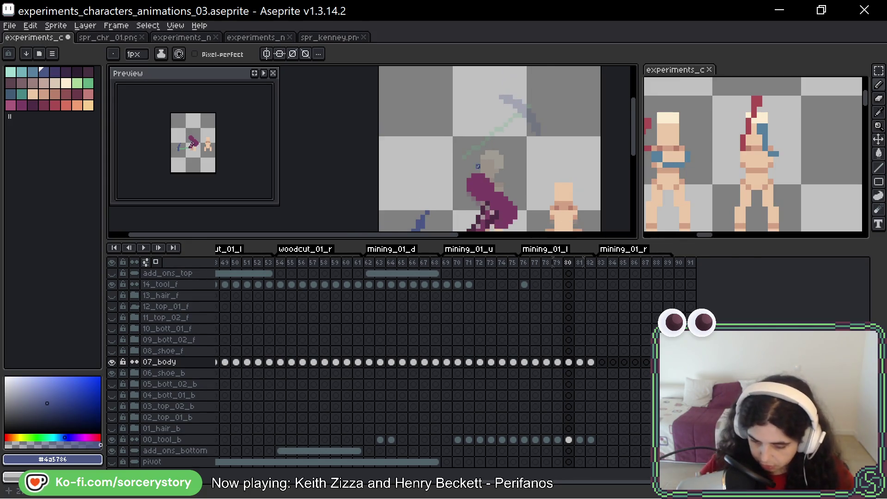
{"action": "mouse_move", "coordinate": [545, 111]}
{"action": "left_mouse_down"}
{"action": "mouse_move", "coordinate": [522, 70]}
{"action": "mouse_move", "coordinate": [435, 185]}
{"action": "left_mouse_up"}
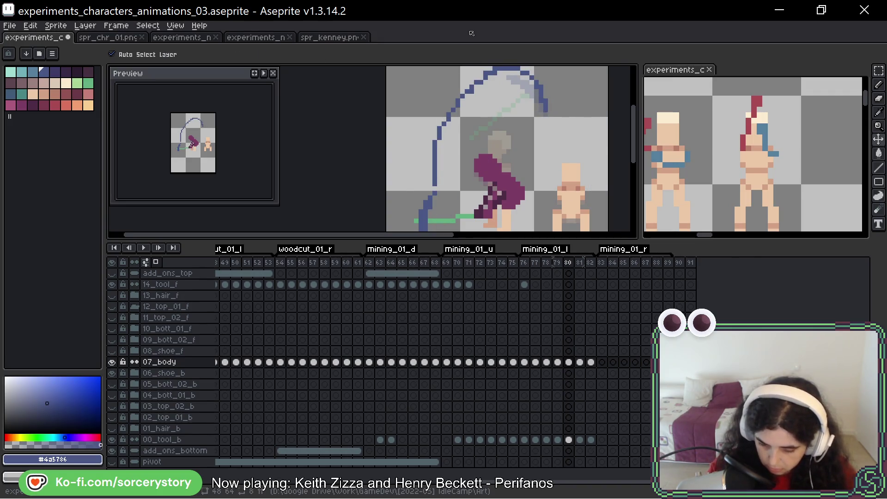
{"action": "key", "text": "ctrl+z"}
{"action": "left_click_drag", "start_coordinate": [540, 101], "coordinate": [428, 203]}
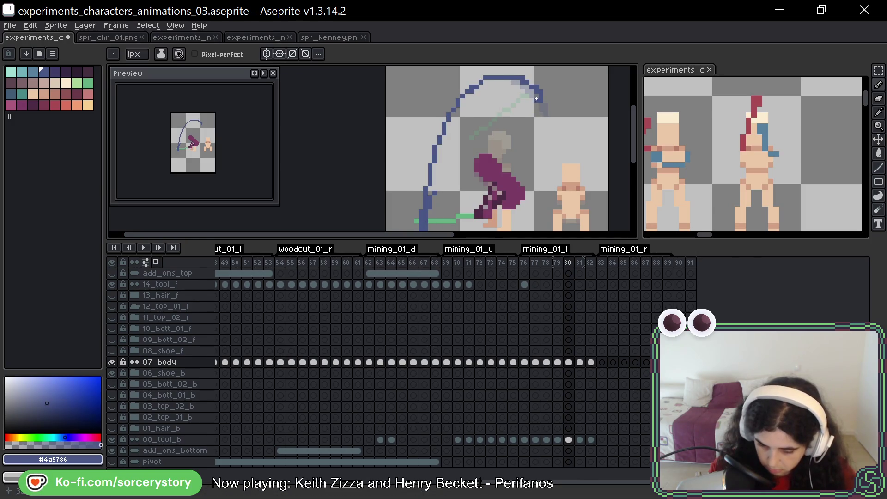
- Thicken the blue arc with dark-blue pixels along its top and left side
{"action": "mouse_move", "coordinate": [536, 98]}
{"action": "left_mouse_down"}
{"action": "mouse_move", "coordinate": [514, 80]}
{"action": "mouse_move", "coordinate": [446, 151]}
{"action": "left_mouse_up"}
{"action": "mouse_move", "coordinate": [495, 81]}
{"action": "left_mouse_down"}
{"action": "mouse_move", "coordinate": [435, 154]}
{"action": "mouse_move", "coordinate": [430, 194]}
{"action": "mouse_move", "coordinate": [435, 184]}
{"action": "left_mouse_up"}
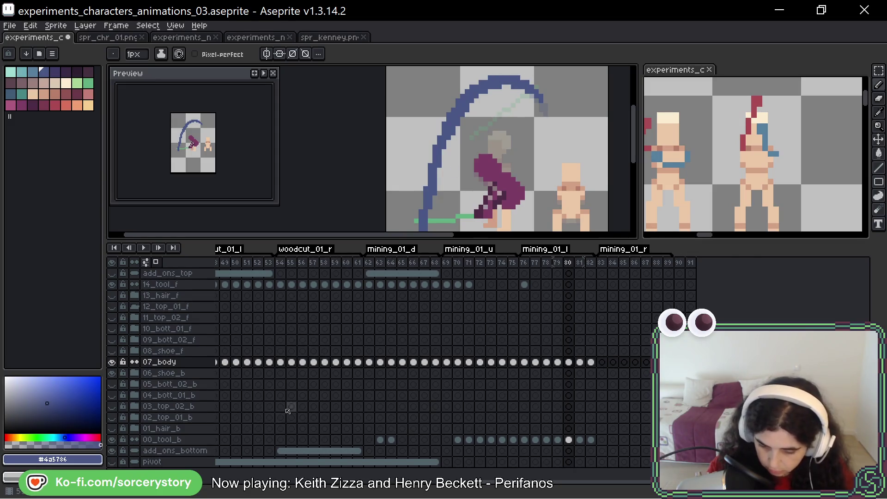
{"action": "scroll", "coordinate": [483, 183], "scroll_direction": "down", "scroll_amount": 1}
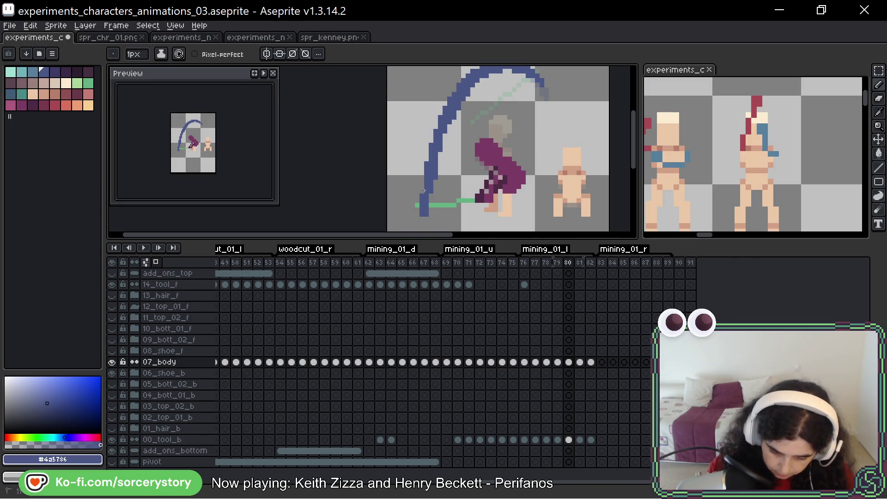
{"action": "left_click_drag", "start_coordinate": [424, 177], "coordinate": [447, 104]}
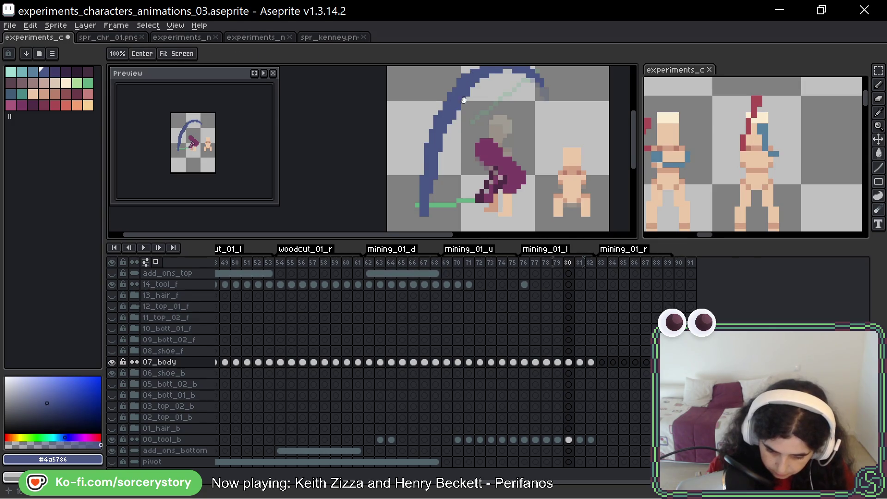
{"action": "scroll", "coordinate": [444, 148], "scroll_direction": "up", "scroll_amount": 3}
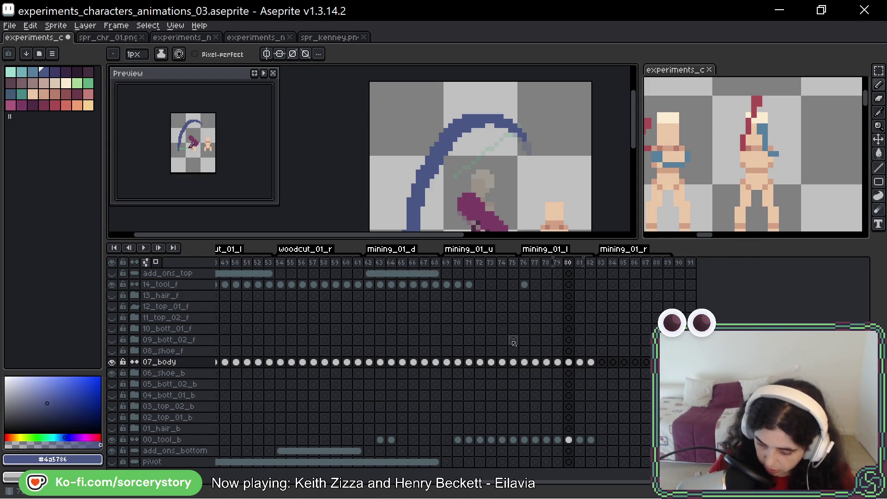
- Zoom out to see the whole sprite and step back one frame to 79
{"action": "scroll", "coordinate": [504, 203], "scroll_direction": "down", "scroll_amount": 2}
{"action": "scroll", "coordinate": [505, 203], "scroll_direction": "down", "scroll_amount": 3}
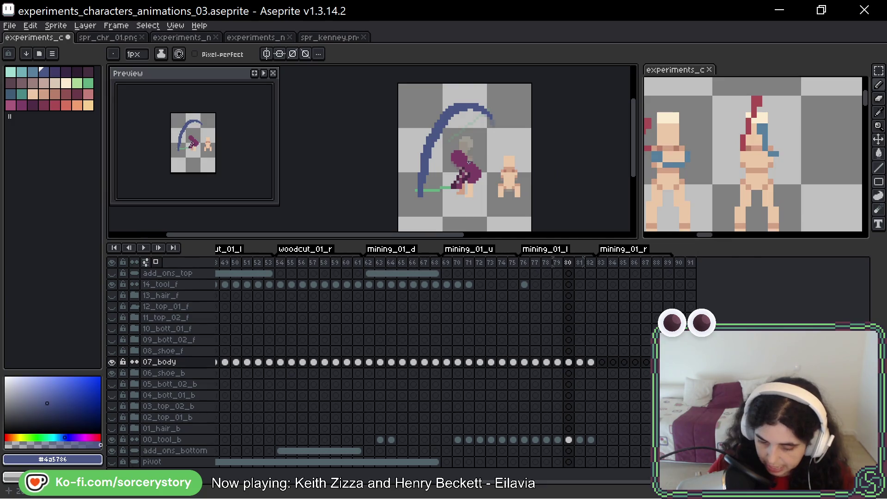
{"action": "key", "text": "Left"}
- Step through and play the mining_01_u and mining_01_d loops, stopping on frame 69
{"action": "key", "text": "Left"}
{"action": "key", "text": "Left"}
{"action": "key", "text": "Left"}
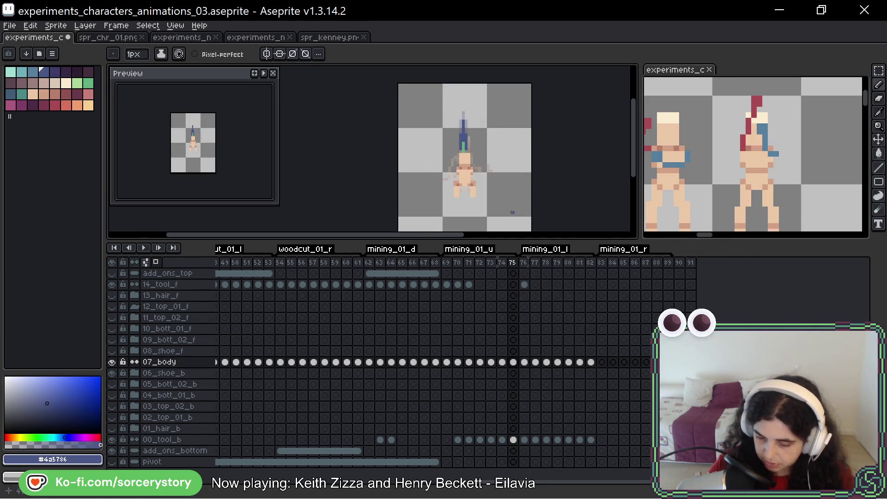
{"action": "key", "text": "Left"}
{"action": "key", "text": "Left"}
{"action": "key", "text": "Left"}
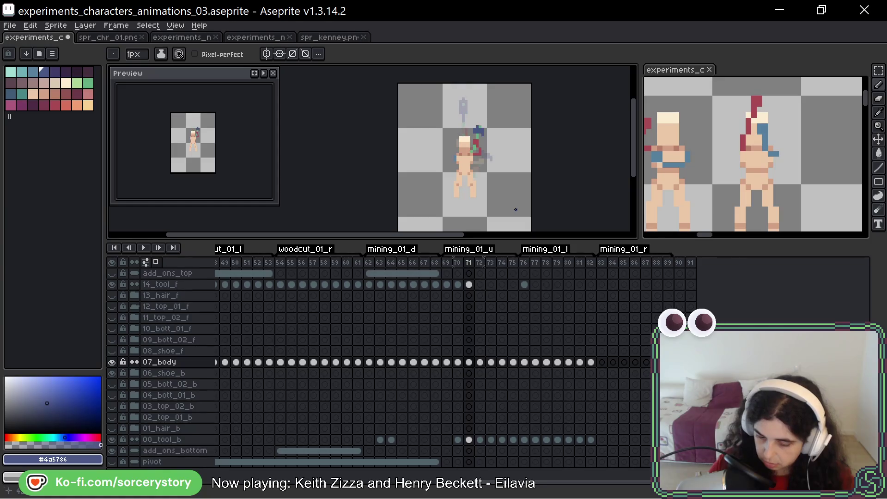
{"action": "key", "text": "Left"}
{"action": "key", "text": "Left"}
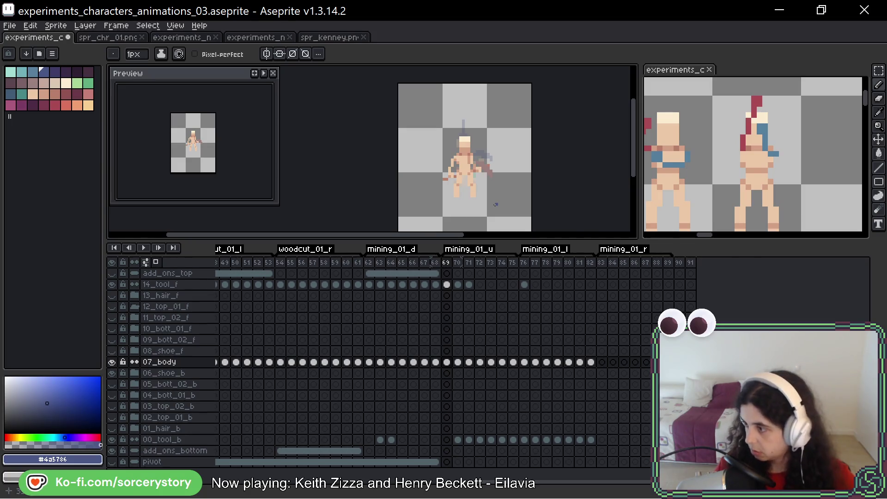
{"action": "key", "text": "Return"}
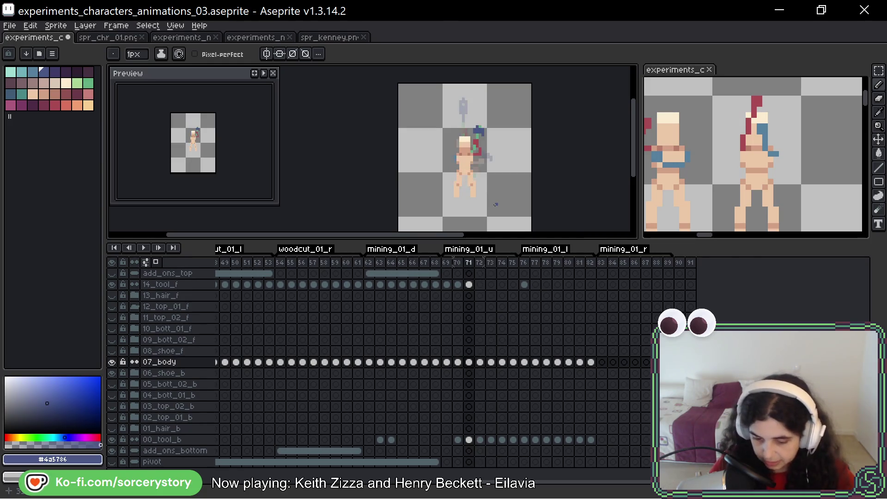
{"action": "key", "text": "Left"}
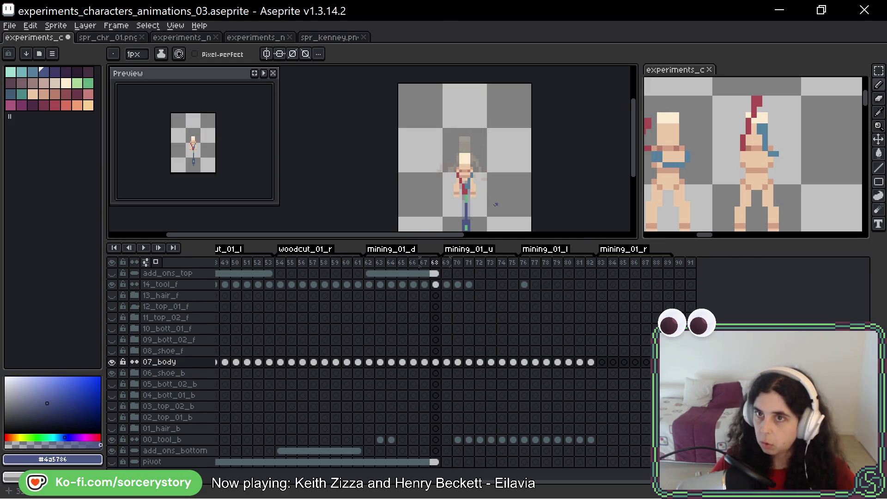
{"action": "key", "text": "Left"}
{"action": "key", "text": "Left"}
{"action": "key", "text": "Left"}
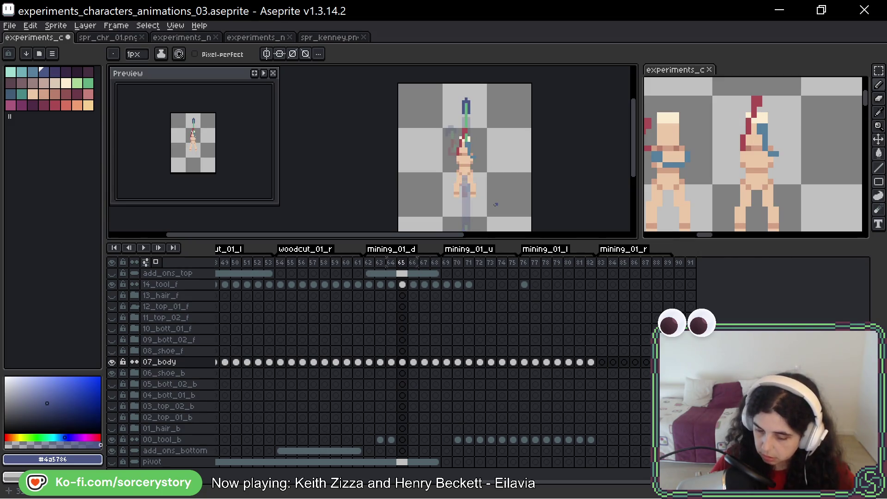
{"action": "key", "text": "Right"}
{"action": "key", "text": "Right"}
{"action": "key", "text": "Right"}
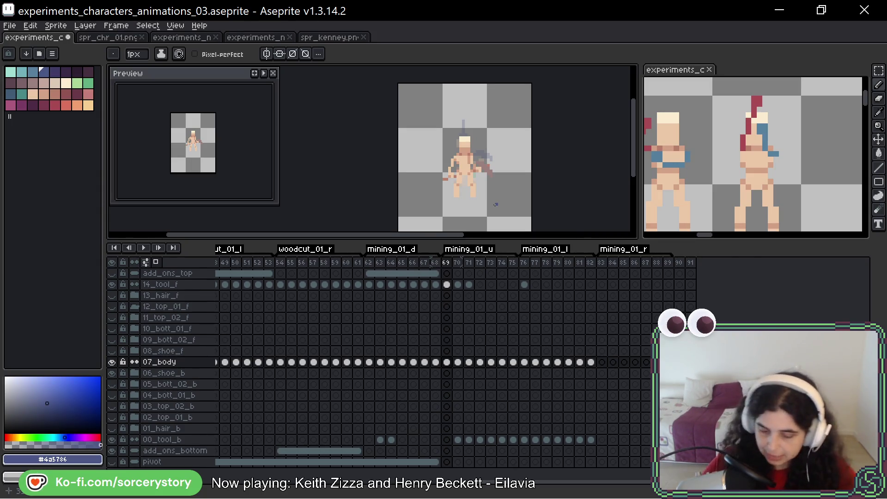
{"action": "key", "text": "Return"}
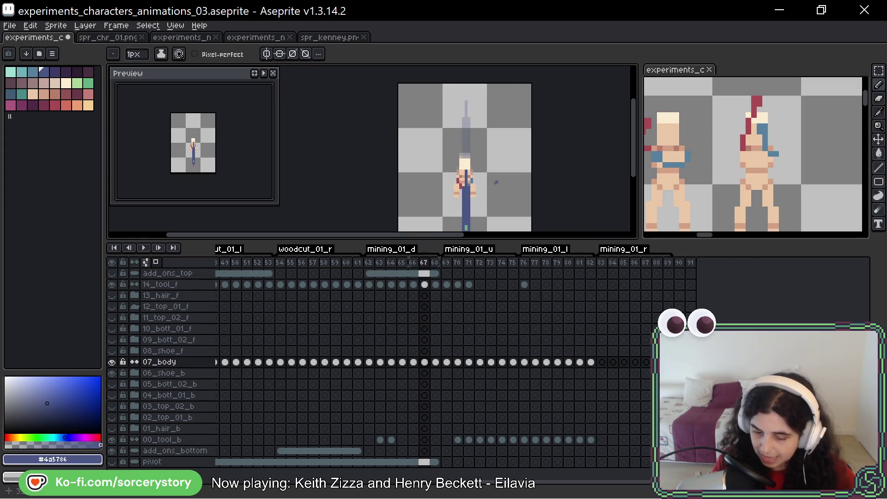
{"action": "key", "text": "Return"}
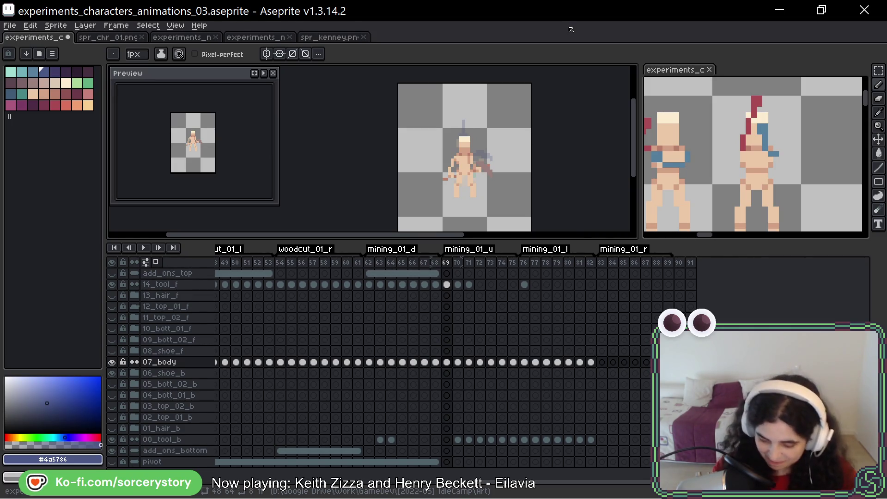
- Advance to frame 80 of mining_01_l and zoom in on the swing arc
{"action": "key", "text": "Right"}
{"action": "key", "text": "Right"}
{"action": "key", "text": "Right"}
{"action": "key", "text": "Right"}
{"action": "key", "text": "Right"}
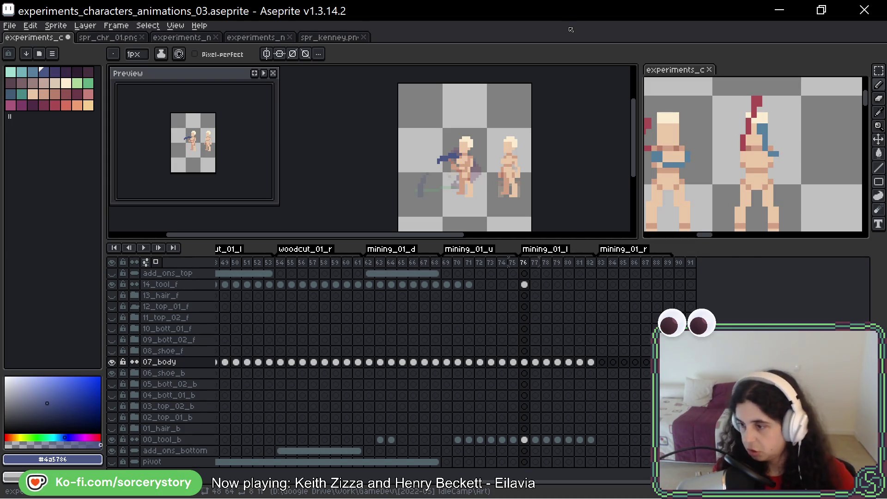
{"action": "key", "text": "Right"}
{"action": "key", "text": "Right"}
{"action": "key", "text": "Right"}
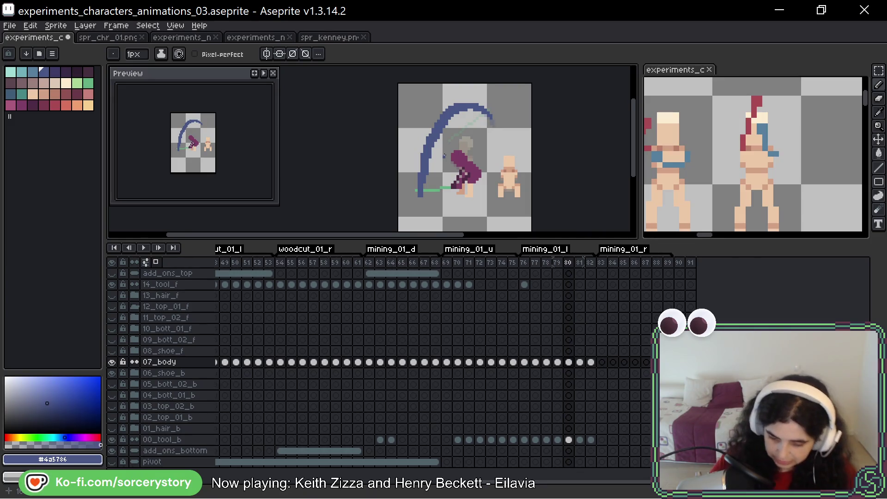
{"action": "scroll", "coordinate": [435, 153], "scroll_direction": "up", "scroll_amount": 2}
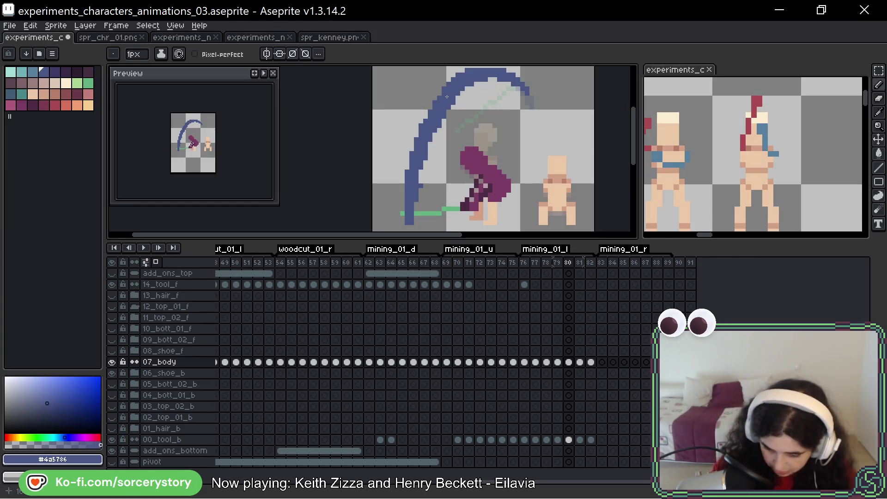
- Marquee-select the top of the swing arc, check spr_chr_01.png zoomed out, then return
{"action": "key", "text": "w"}
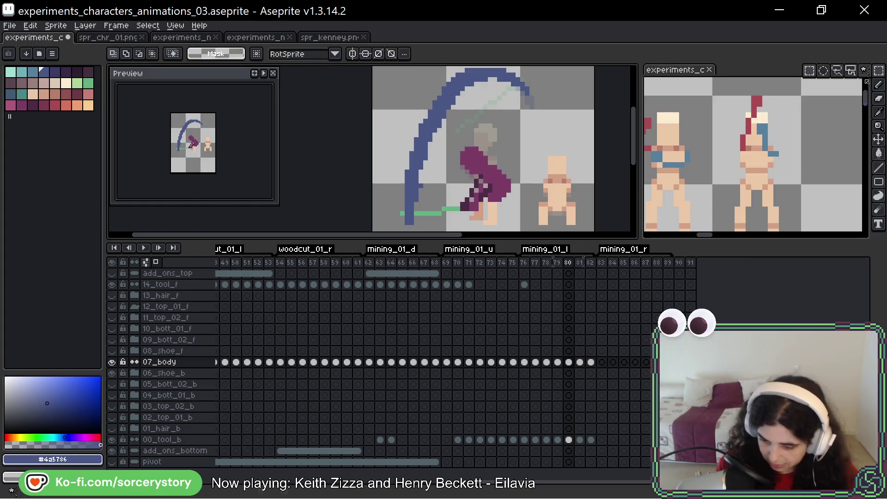
{"action": "left_click_drag", "start_coordinate": [468, 68], "coordinate": [555, 116]}
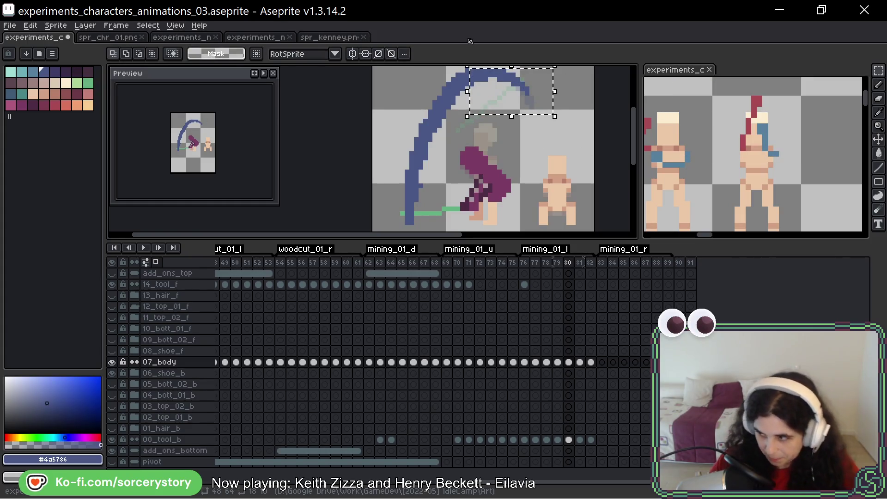
{"action": "key", "text": "ctrl+Tab"}
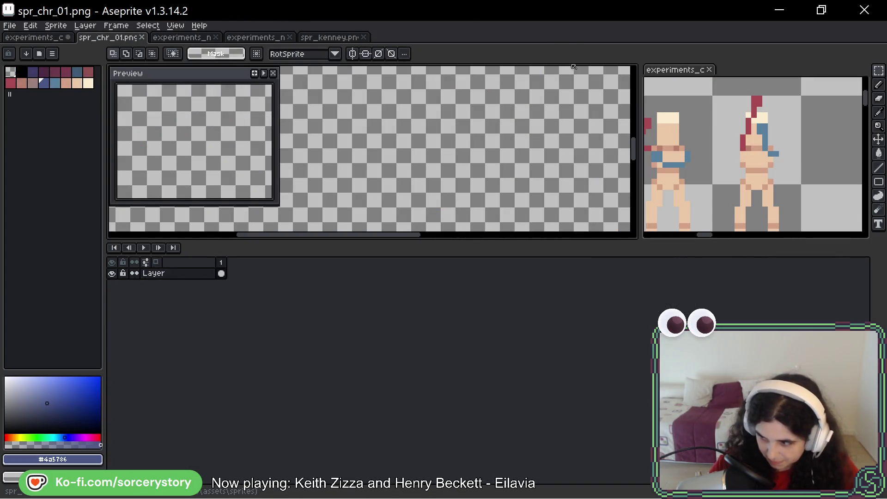
{"action": "scroll", "coordinate": [423, 139], "scroll_direction": "down", "scroll_amount": 5}
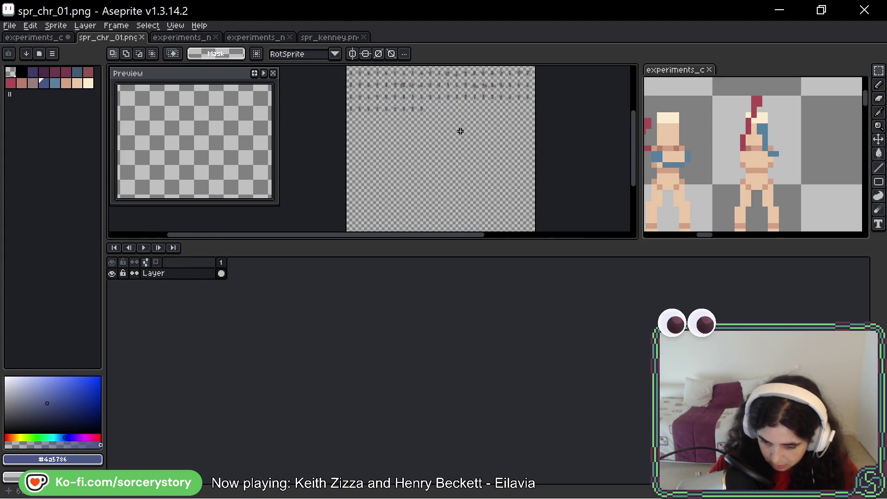
{"action": "key", "text": "ctrl+shift+Tab"}
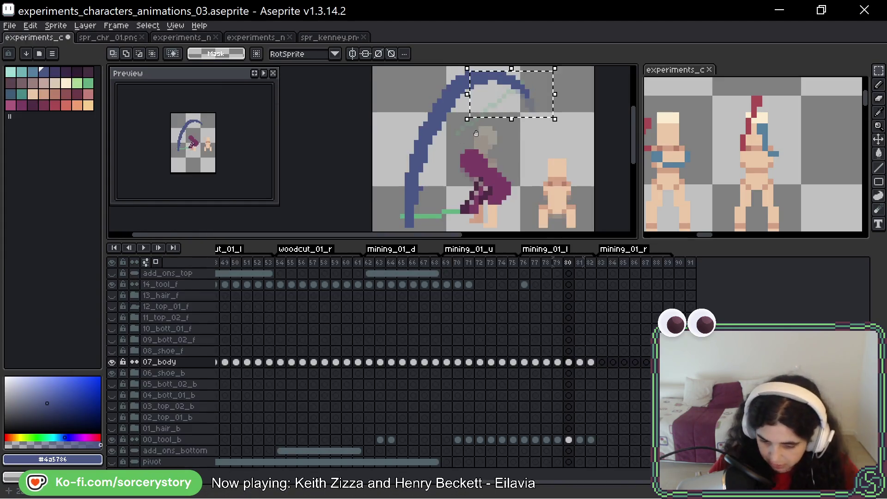
- Select the upper part of the blue swing arc and delete it
{"action": "scroll", "coordinate": [476, 134], "scroll_direction": "up", "scroll_amount": 1}
{"action": "left_click_drag", "start_coordinate": [560, 85], "coordinate": [394, 140]}
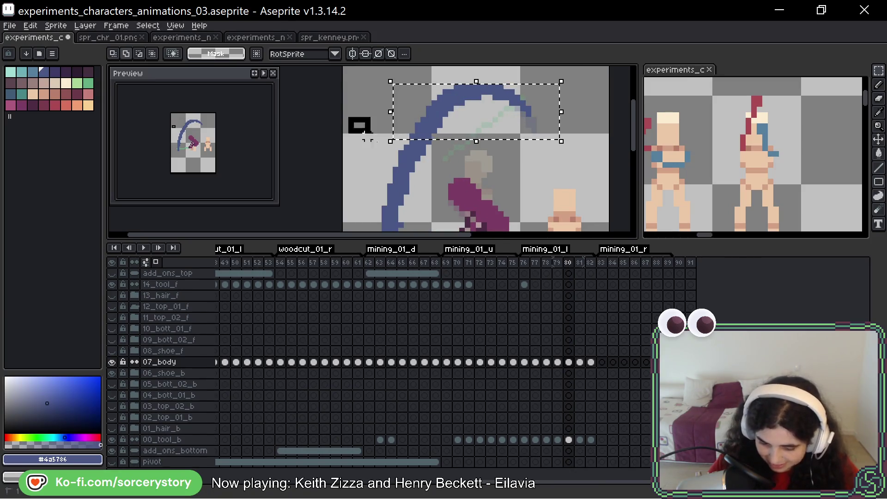
{"action": "scroll", "coordinate": [365, 135], "scroll_direction": "down", "scroll_amount": 3}
{"action": "left_click_drag", "start_coordinate": [357, 106], "coordinate": [418, 214]}
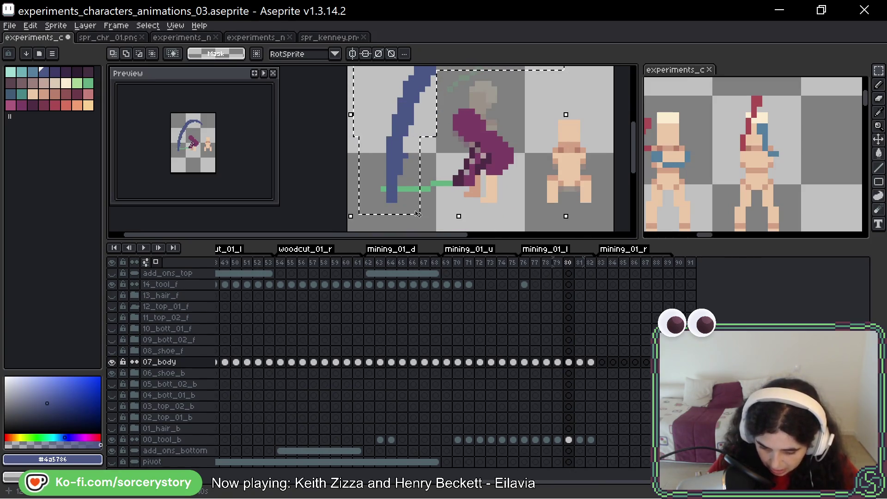
{"action": "key", "text": "Delete"}
- Restore the arc on the 00_tool_b cel at frame 80 and switch to the Pencil (B)
{"action": "scroll", "coordinate": [418, 203], "scroll_direction": "up", "scroll_amount": 3}
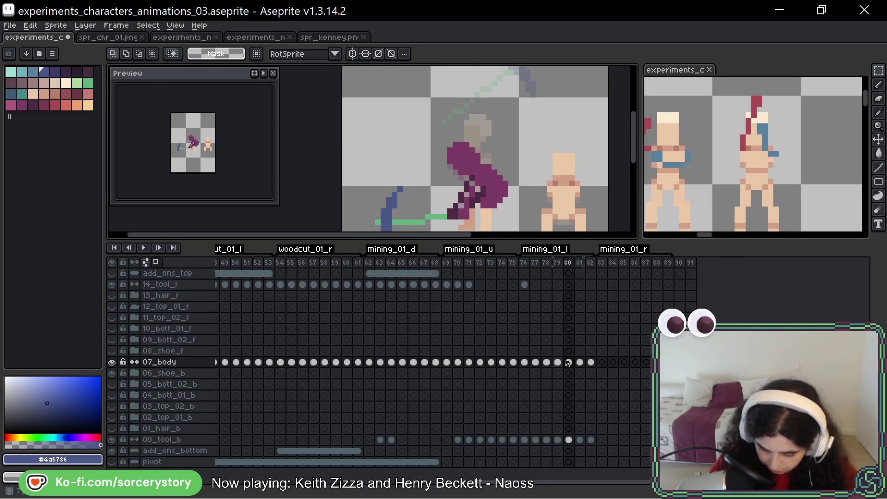
{"action": "left_click", "coordinate": [569, 439]}
{"action": "key", "text": "ctrl+z"}
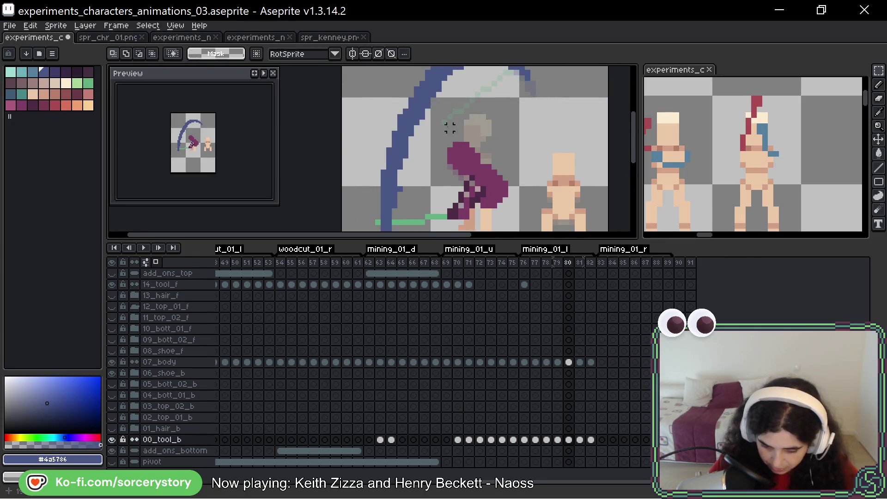
{"action": "scroll", "coordinate": [450, 128], "scroll_direction": "down", "scroll_amount": 1}
{"action": "scroll", "coordinate": [421, 119], "scroll_direction": "down", "scroll_amount": 1}
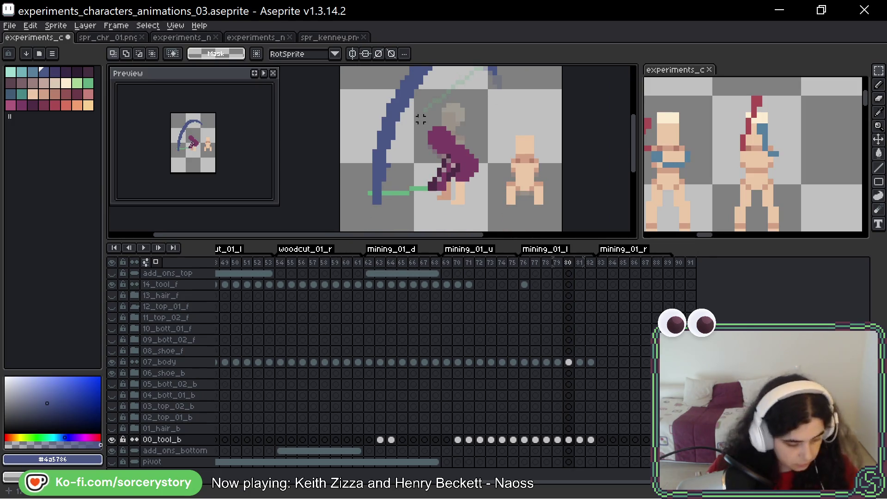
{"action": "key", "text": "b"}
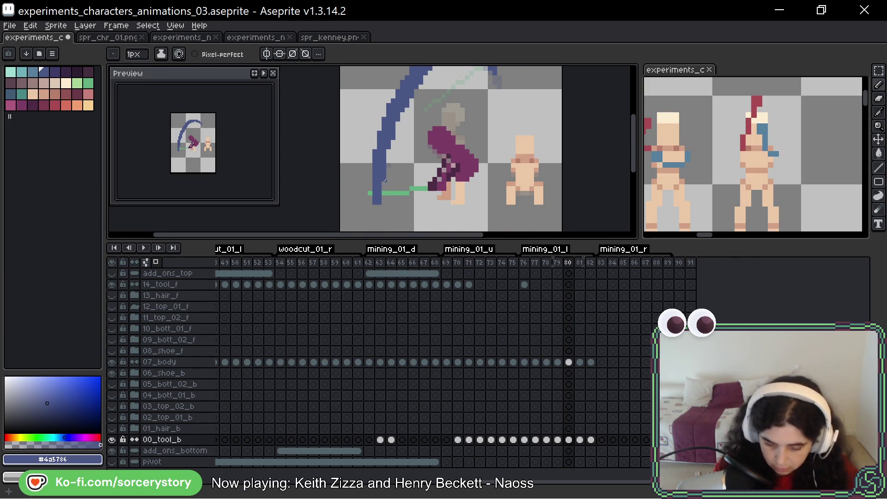
- Undo once, then step back and forth around frame 81 to review the pickaxe swing
{"action": "key", "text": "ctrl+z"}
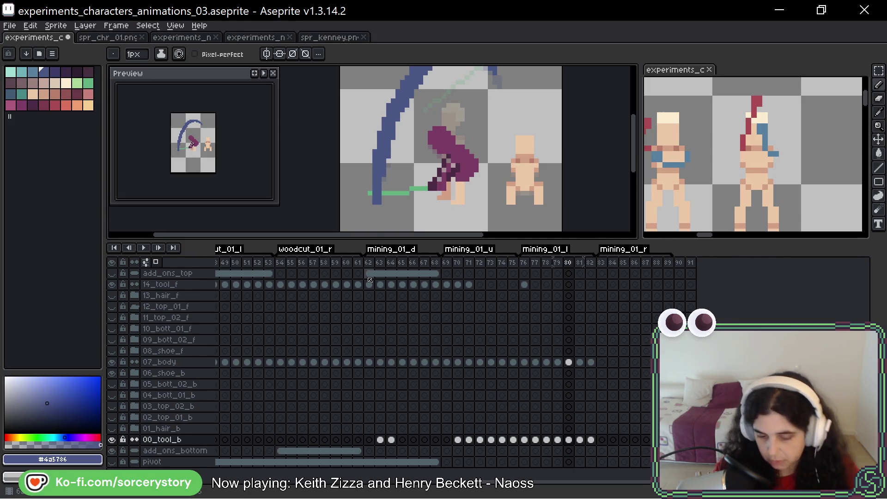
{"action": "left_click_drag", "start_coordinate": [408, 89], "coordinate": [382, 152]}
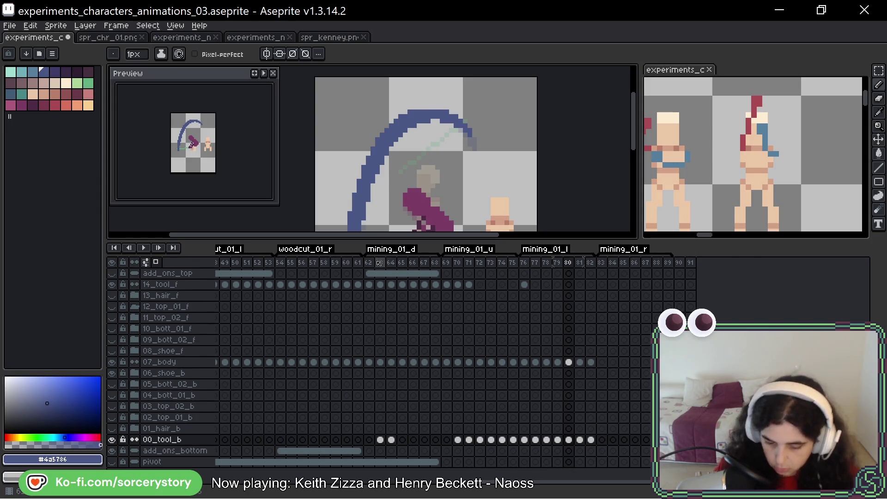
{"action": "scroll", "coordinate": [511, 176], "scroll_direction": "down", "scroll_amount": 2}
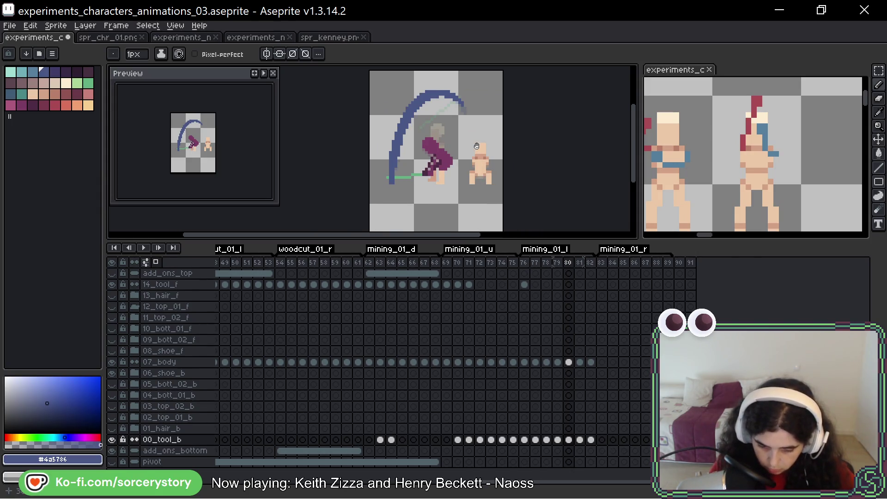
{"action": "left_click_drag", "start_coordinate": [477, 146], "coordinate": [480, 156]}
{"action": "key", "text": "Right"}
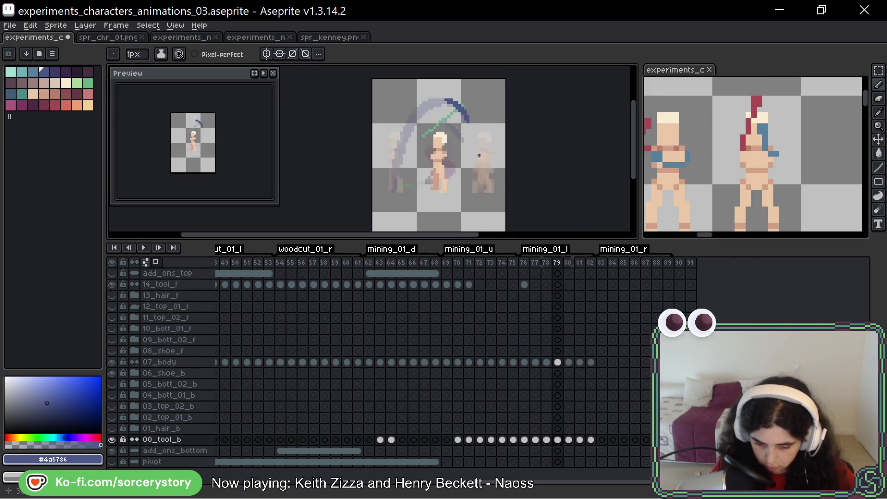
{"action": "key", "text": "Left"}
{"action": "key", "text": "Left"}
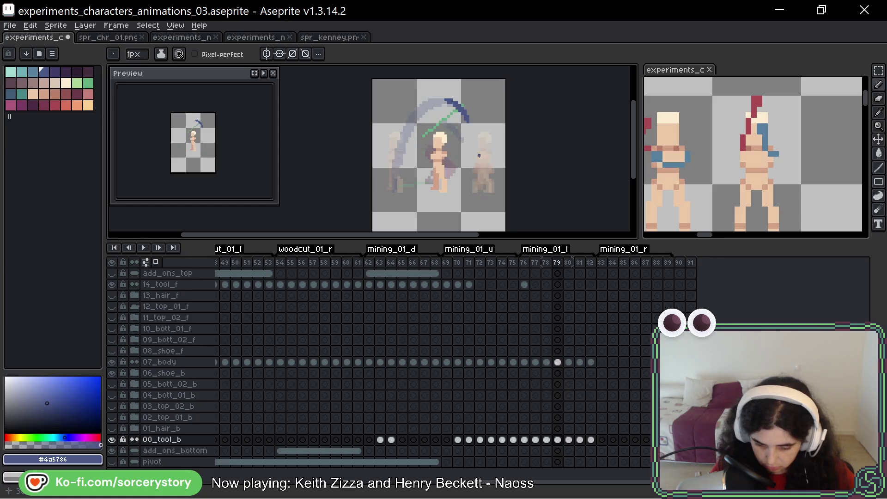
{"action": "key", "text": "Right"}
{"action": "key", "text": "Right"}
{"action": "key", "text": "Right"}
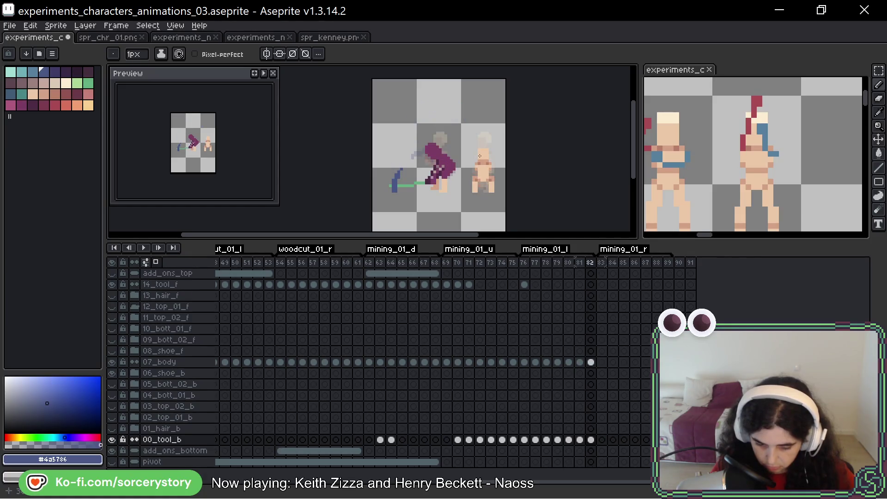
{"action": "key", "text": "Left"}
{"action": "key", "text": "Left"}
{"action": "key", "text": "Right"}
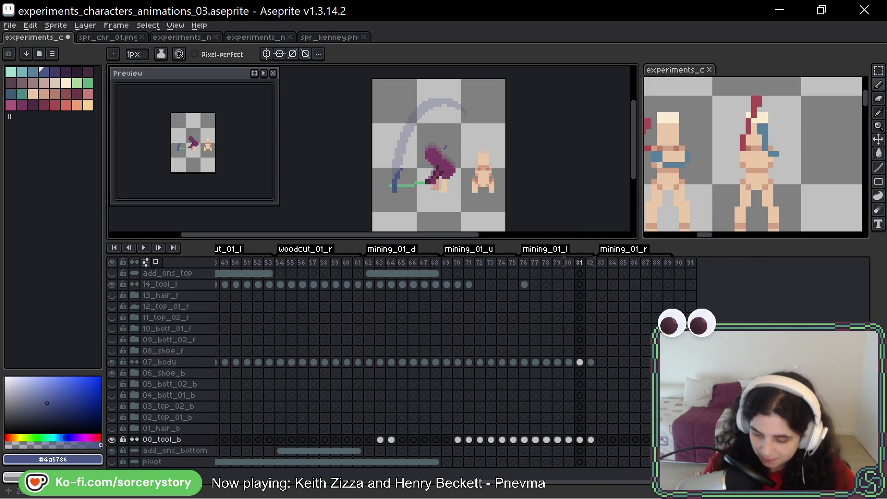
- Zoom in and out around the frame-81 arc on the 00_tool_b layer
{"action": "scroll", "coordinate": [415, 157], "scroll_direction": "up", "scroll_amount": 2}
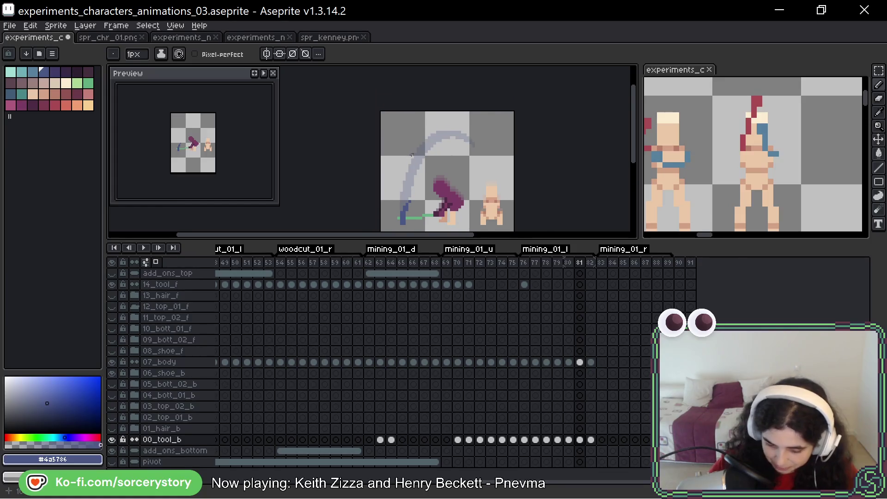
{"action": "scroll", "coordinate": [415, 156], "scroll_direction": "down", "scroll_amount": 3}
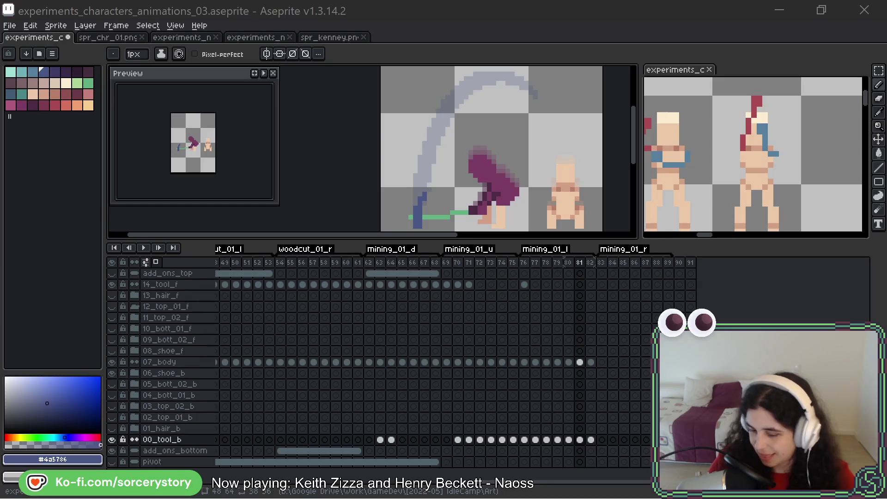
- Retrace frame 81's grey swing arc in dark blue #4a5786, including its upper part
{"action": "key", "text": "space"}
{"action": "left_click_drag", "start_coordinate": [554, 135], "coordinate": [495, 120]}
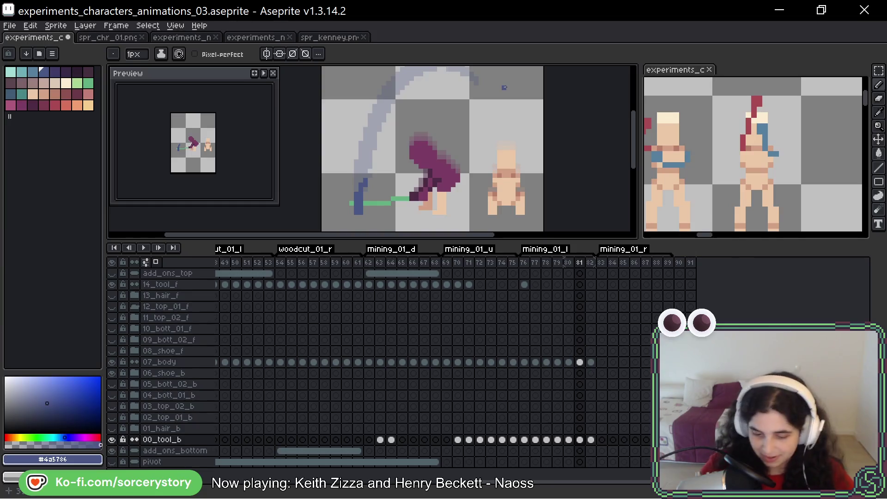
{"action": "scroll", "coordinate": [494, 88], "scroll_direction": "up", "scroll_amount": 2}
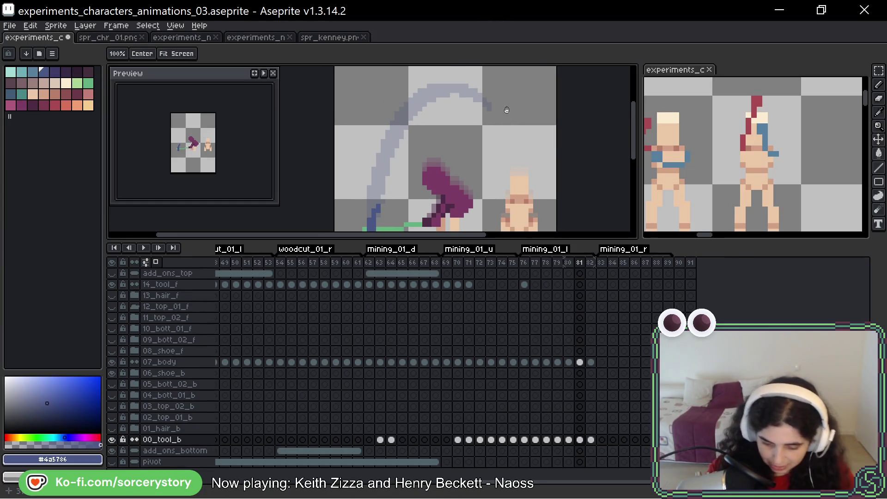
{"action": "left_click_drag", "start_coordinate": [411, 113], "coordinate": [371, 218]}
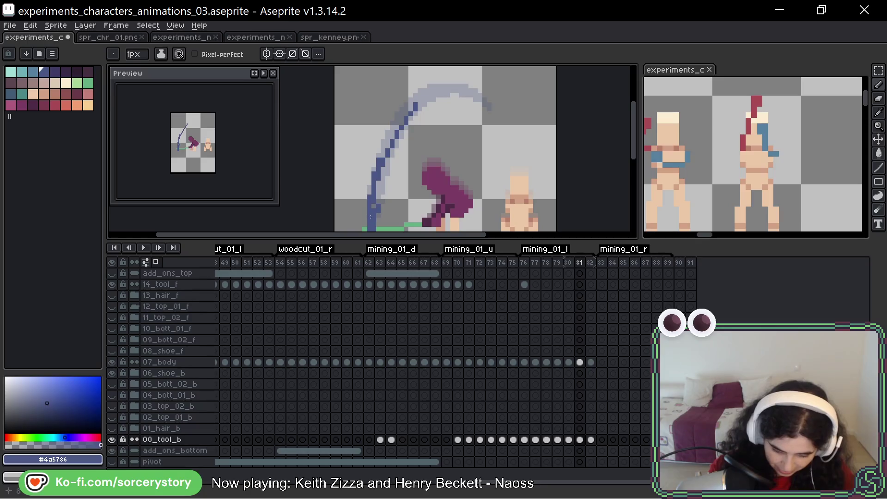
{"action": "left_click_drag", "start_coordinate": [389, 158], "coordinate": [381, 175]}
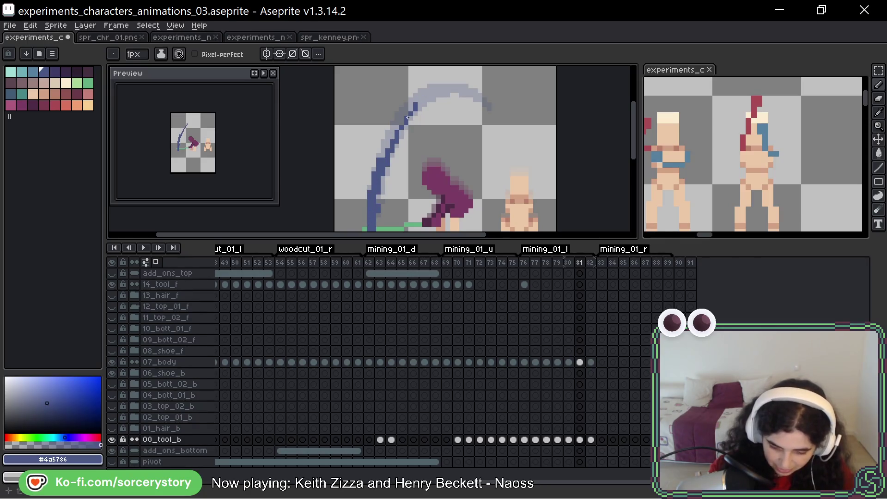
{"action": "left_click_drag", "start_coordinate": [407, 118], "coordinate": [388, 142]}
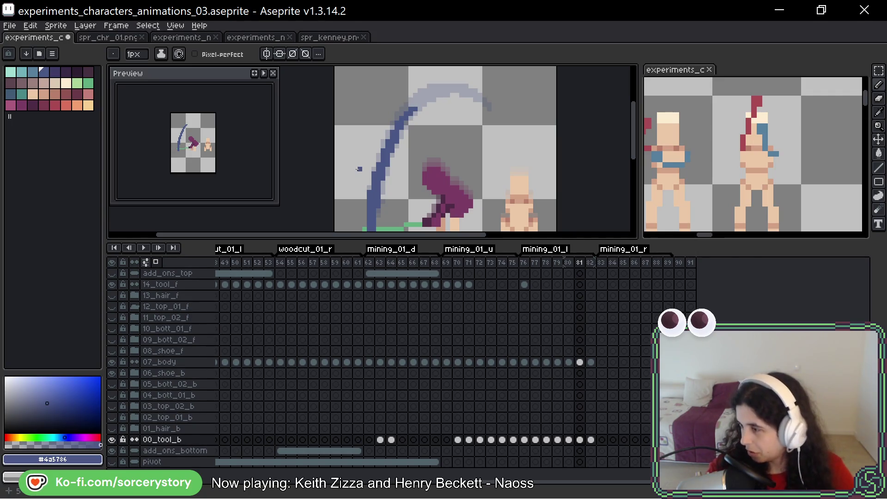
{"action": "left_click_drag", "start_coordinate": [359, 169], "coordinate": [373, 142]}
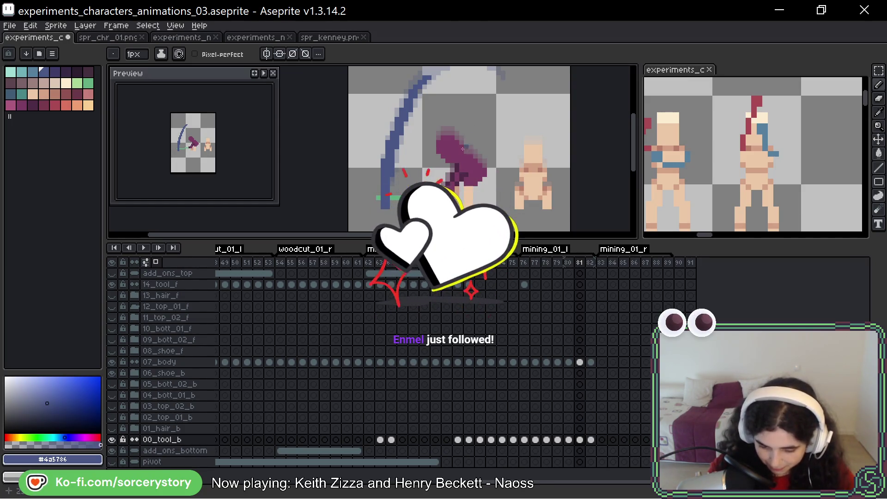
{"action": "mouse_move", "coordinate": [508, 123]}
{"action": "left_mouse_down"}
{"action": "mouse_move", "coordinate": [508, 111]}
{"action": "mouse_move", "coordinate": [507, 132]}
{"action": "left_mouse_up"}
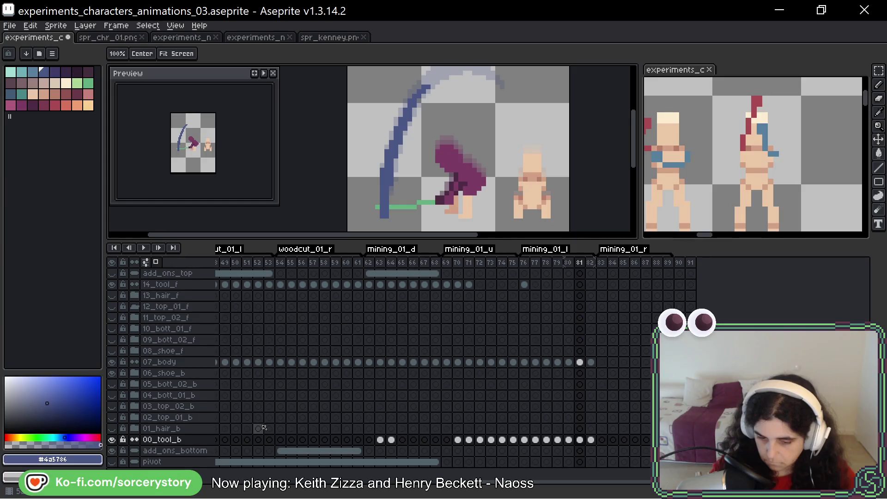
- Play and stop the animation, then zoom out with the pencil active
{"action": "key", "text": "Return"}
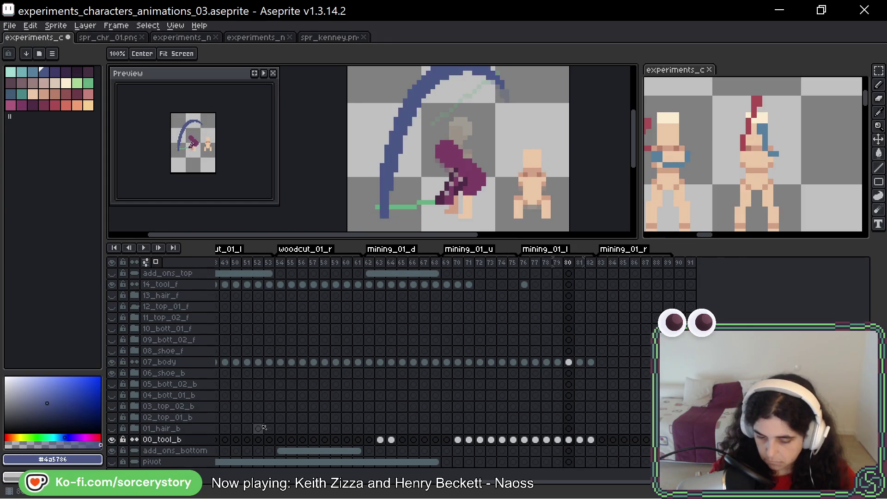
{"action": "key", "text": "Return"}
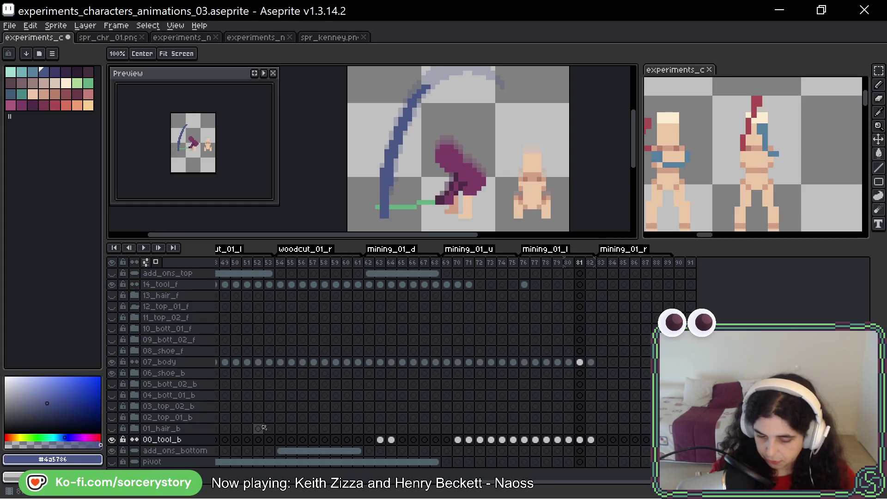
{"action": "key", "text": "b"}
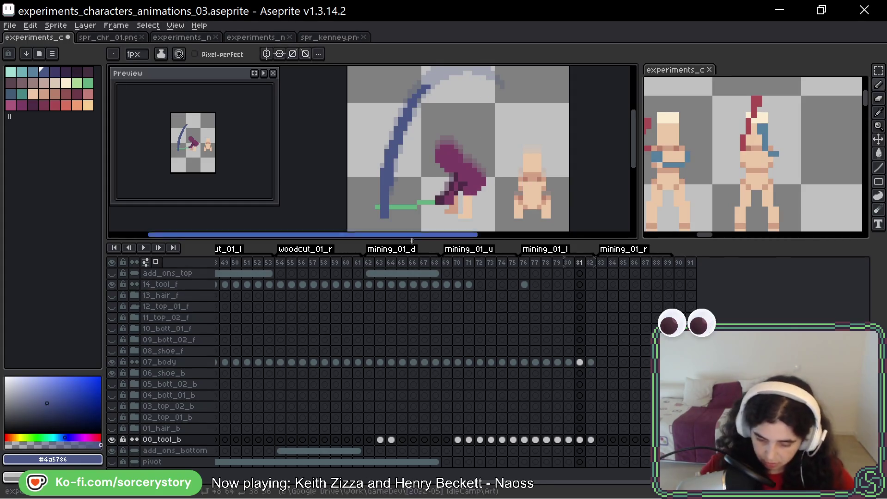
{"action": "left_click", "coordinate": [424, 263]}
{"action": "key", "text": "minus"}
{"action": "key", "text": "minus"}
{"action": "key", "text": "minus"}
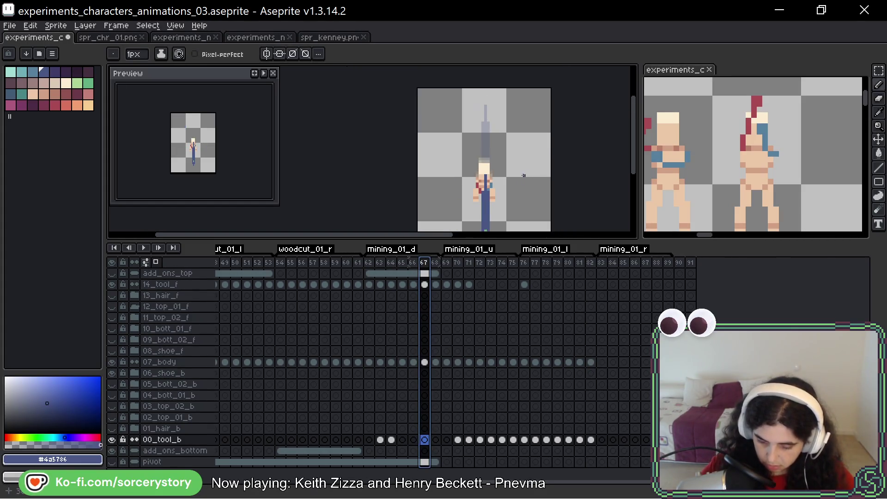
- Delete the empty frame 81 from the timeline and replay the animation
{"action": "left_click", "coordinate": [507, 263]}
{"action": "left_click", "coordinate": [579, 263]}
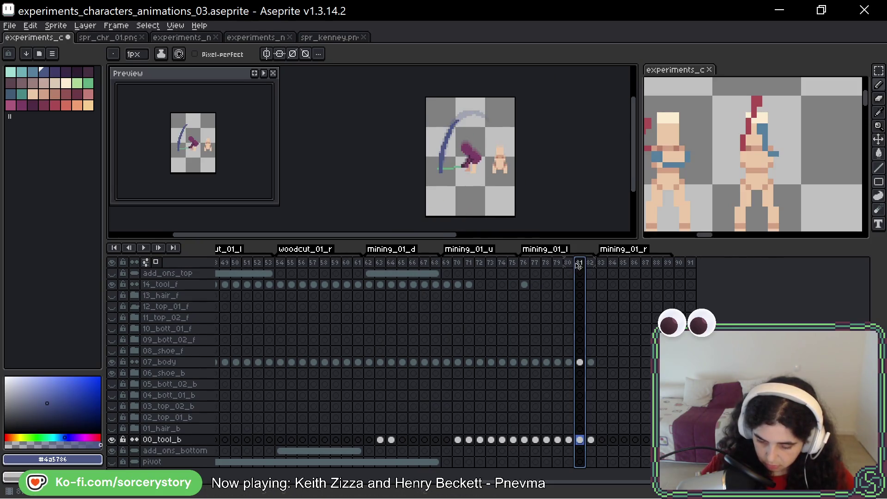
{"action": "right_click", "coordinate": [579, 263]}
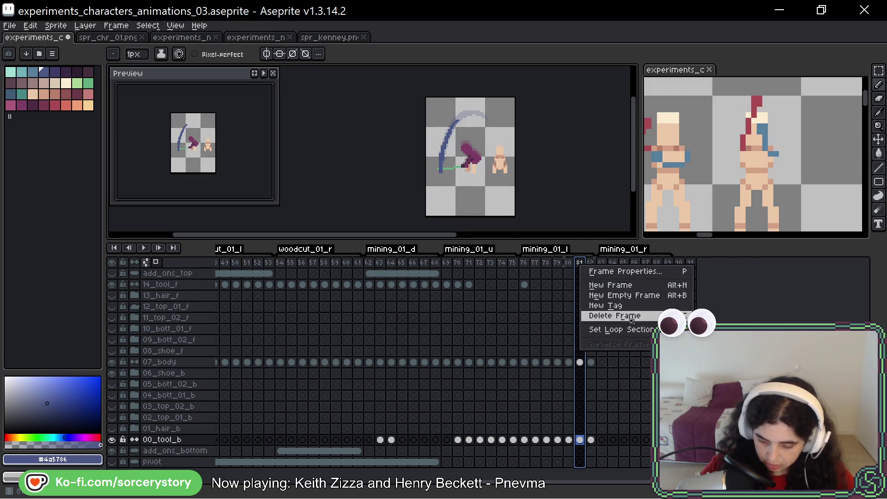
{"action": "left_click", "coordinate": [615, 317]}
{"action": "key", "text": "Return"}
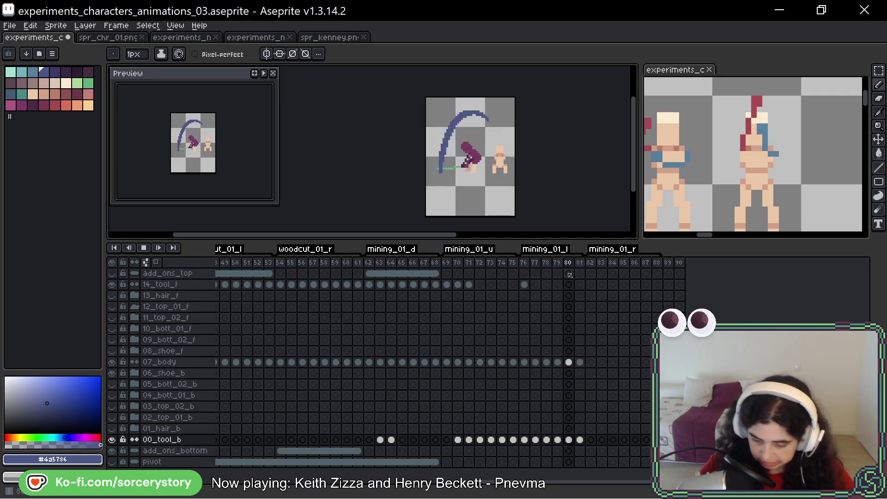
- Replay the animation and step between frames 77–79 to check the pickaxe swing
{"action": "key", "text": "alt+n"}
{"action": "key", "text": "Return"}
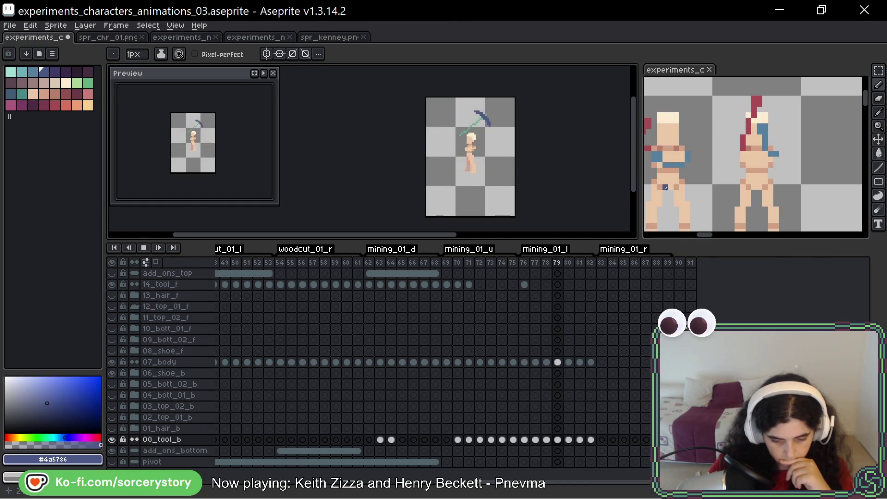
{"action": "key", "text": "Right"}
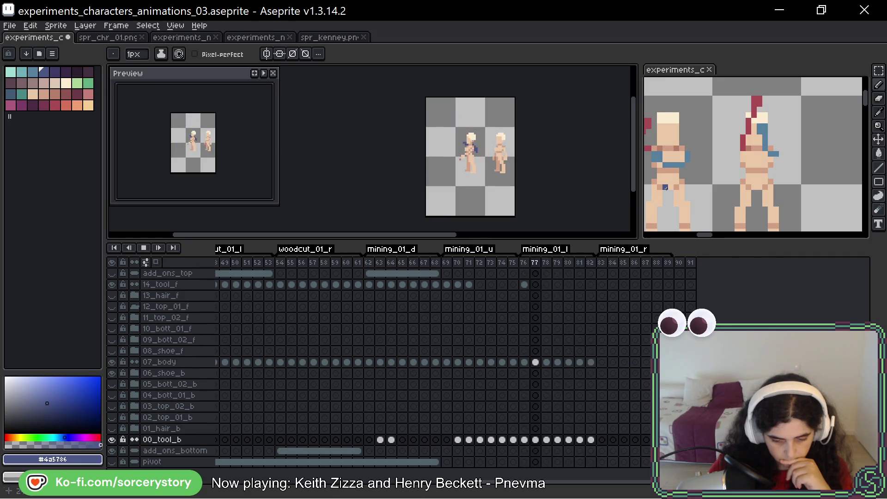
{"action": "key", "text": "Left"}
{"action": "key", "text": "Left"}
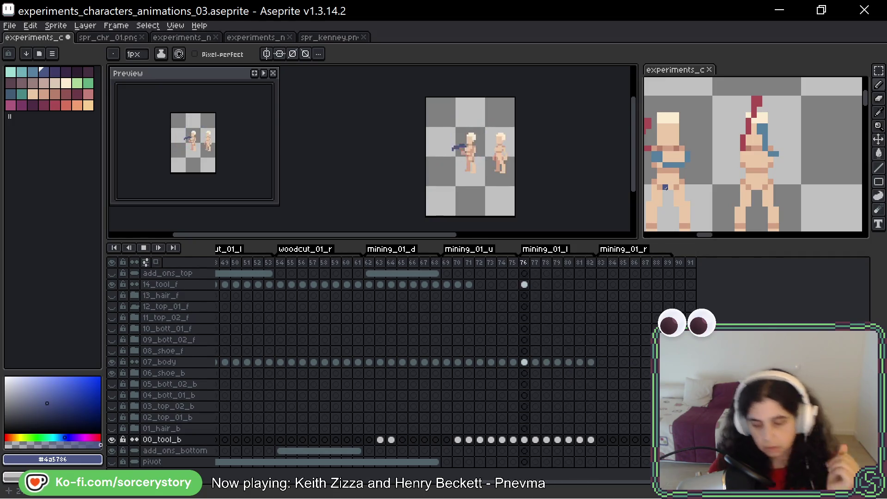
{"action": "key", "text": "Right"}
{"action": "key", "text": "Right"}
{"action": "key", "text": "Left"}
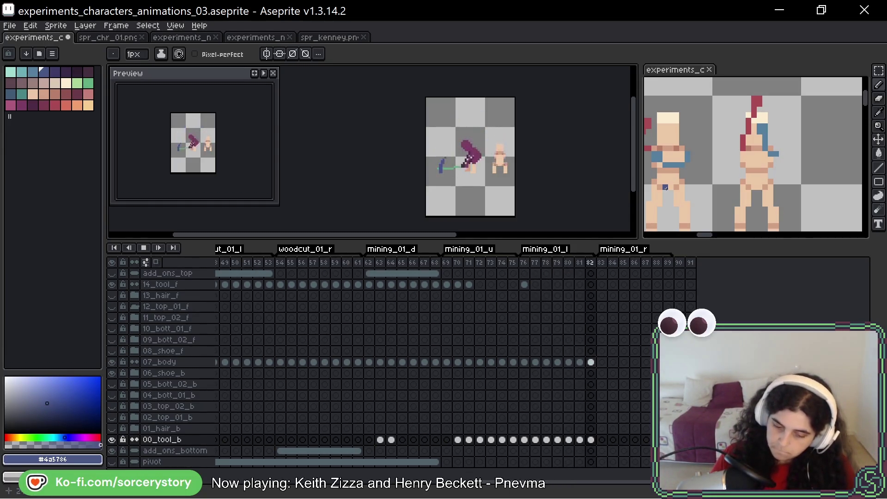
{"action": "key", "text": "Left"}
{"action": "key", "text": "Left"}
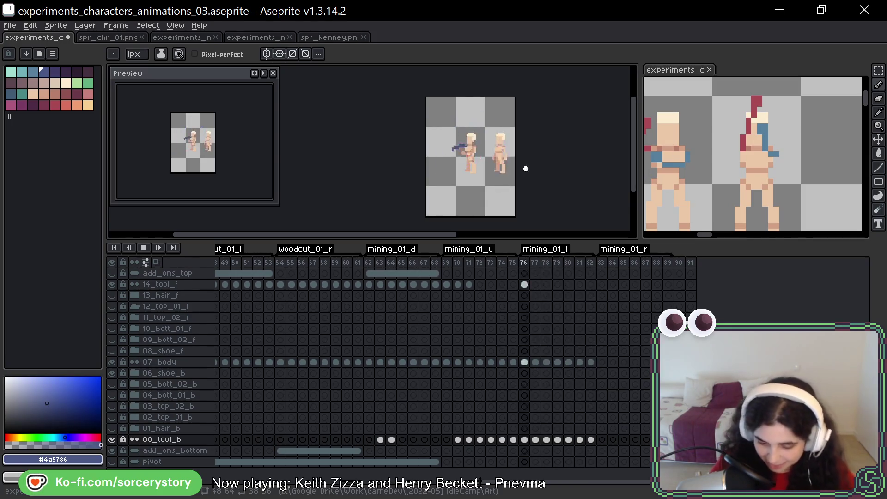
{"action": "scroll", "coordinate": [533, 161], "scroll_direction": "up", "scroll_amount": 1}
{"action": "mouse_move", "coordinate": [533, 161]}
{"action": "left_mouse_down"}
{"action": "mouse_move", "coordinate": [535, 146]}
{"action": "mouse_move", "coordinate": [540, 159]}
{"action": "left_mouse_up"}
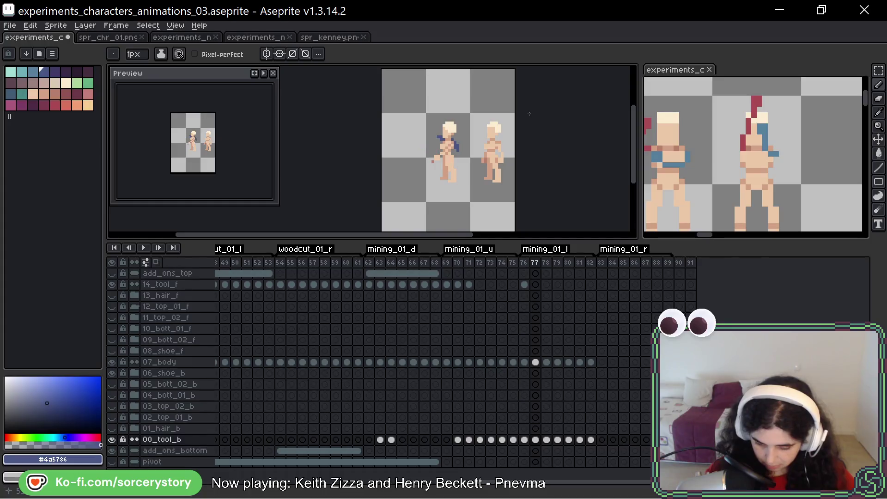
- Stop playback, select the 07_body cel, and zoom in on frame 78
{"action": "key", "text": "Return"}
{"action": "key", "text": "Left"}
{"action": "key", "text": "Left"}
{"action": "key", "text": "Left"}
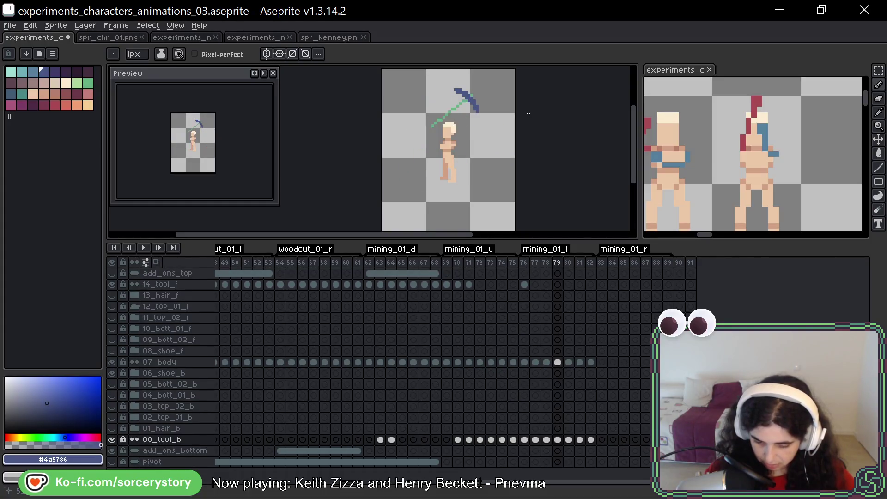
{"action": "left_click", "coordinate": [524, 362]}
{"action": "scroll", "coordinate": [431, 151], "scroll_direction": "up", "scroll_amount": 2}
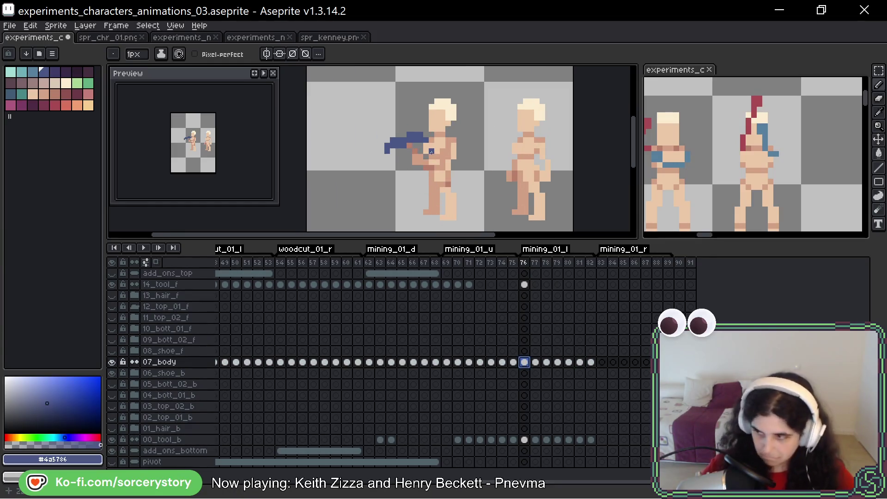
{"action": "key", "text": "Right"}
{"action": "key", "text": "Right"}
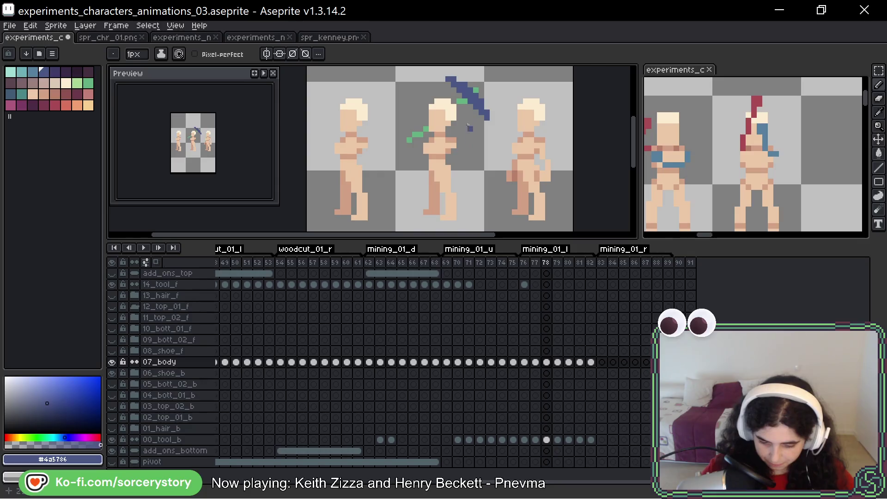
- Sample blue and red from the reference and dot red pixels on the middle character's back
{"action": "scroll", "coordinate": [470, 116], "scroll_direction": "up", "scroll_amount": 1}
{"action": "scroll", "coordinate": [400, 120], "scroll_direction": "down", "scroll_amount": 1}
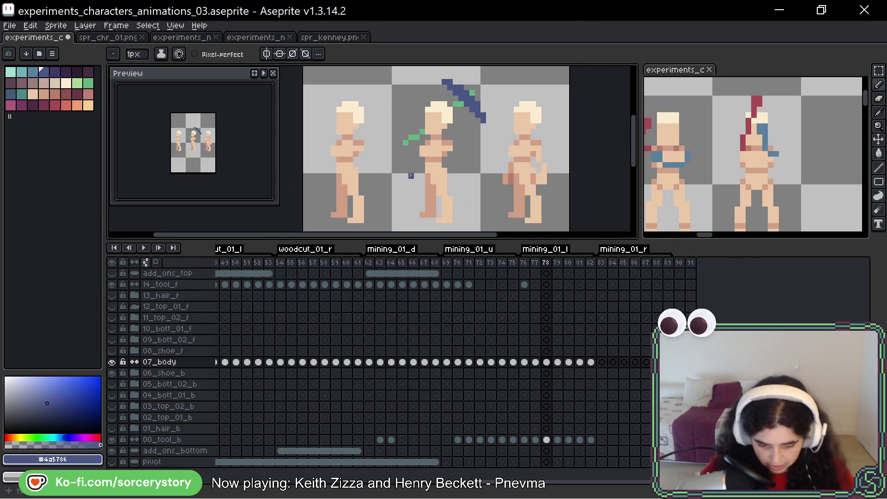
{"action": "left_click", "coordinate": [679, 163], "text": "alt"}
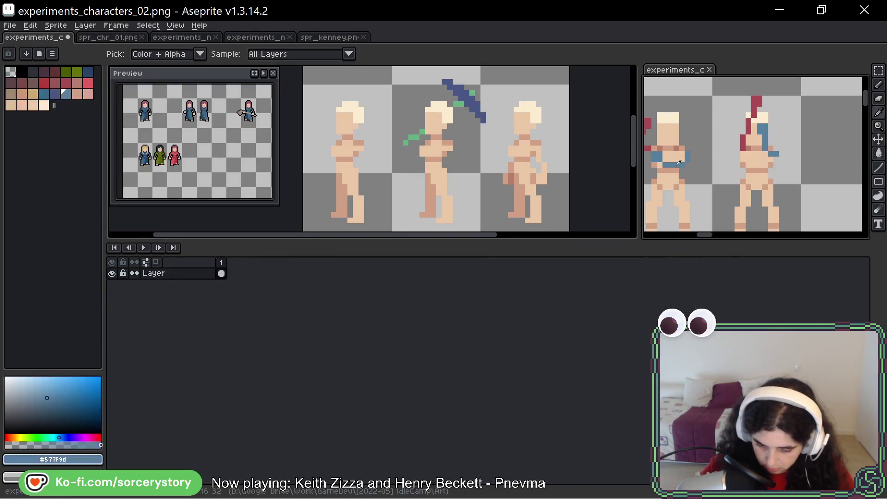
{"action": "left_click_drag", "start_coordinate": [416, 139], "coordinate": [446, 136]}
{"action": "left_click_drag", "start_coordinate": [723, 166], "coordinate": [758, 165]}
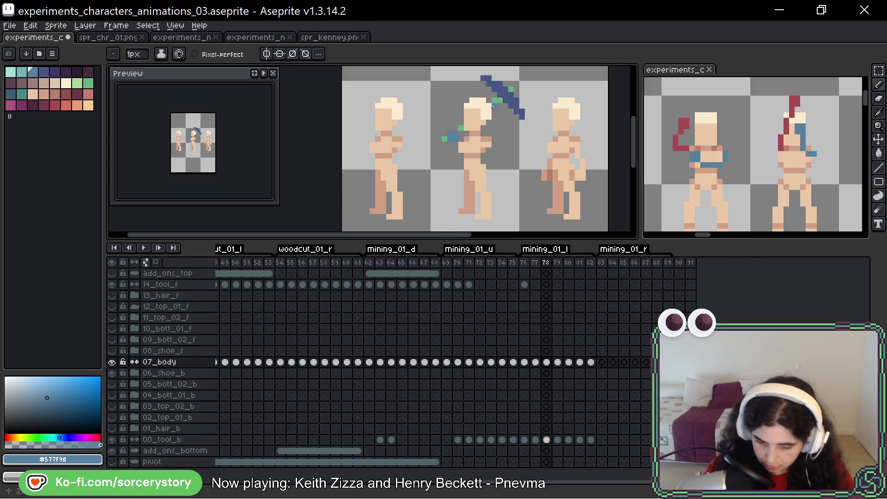
{"action": "left_click", "coordinate": [678, 143], "text": "alt"}
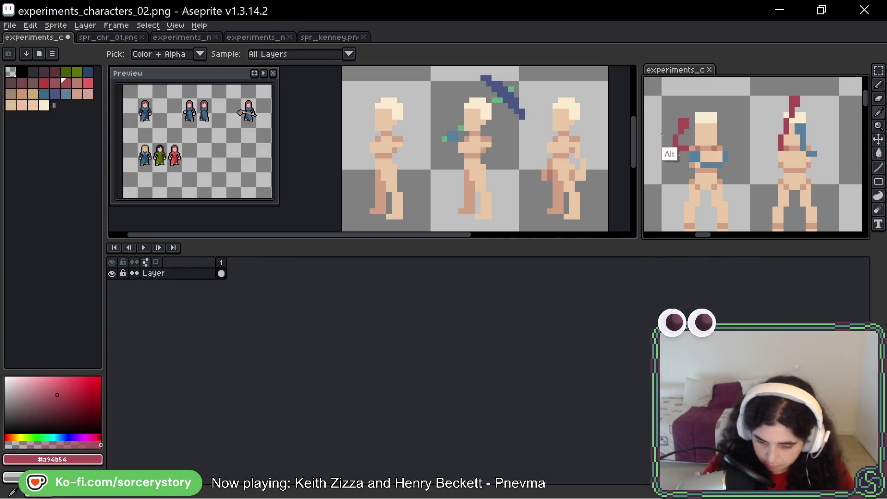
{"action": "left_click", "coordinate": [495, 108]}
{"action": "left_click", "coordinate": [495, 122]}
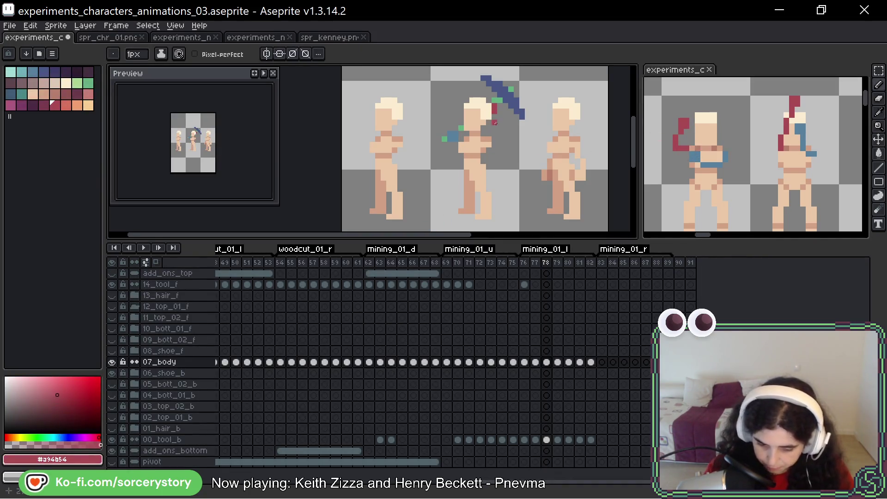
{"action": "left_click", "coordinate": [494, 128]}
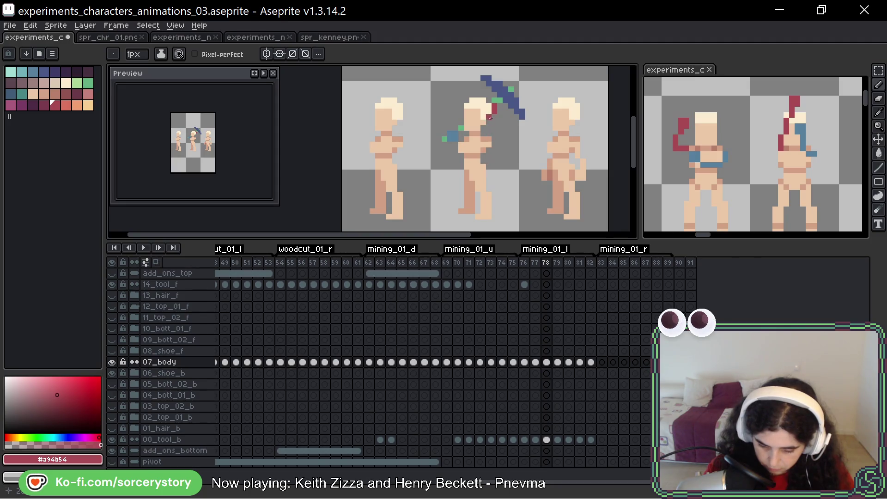
- Extend the red hair down the back and paint a blue band across the torso
{"action": "mouse_move", "coordinate": [483, 132]}
{"action": "left_mouse_down"}
{"action": "mouse_move", "coordinate": [488, 124]}
{"action": "mouse_move", "coordinate": [488, 132]}
{"action": "left_mouse_up"}
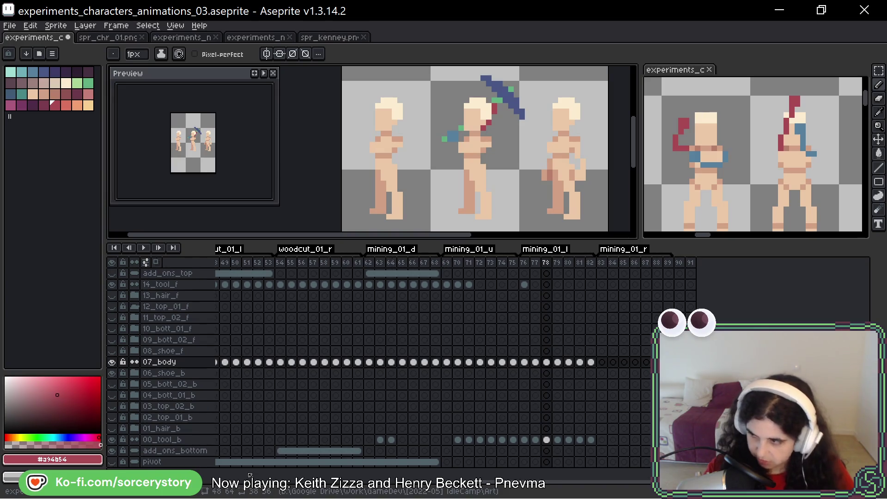
{"action": "left_click", "coordinate": [455, 138], "text": "alt"}
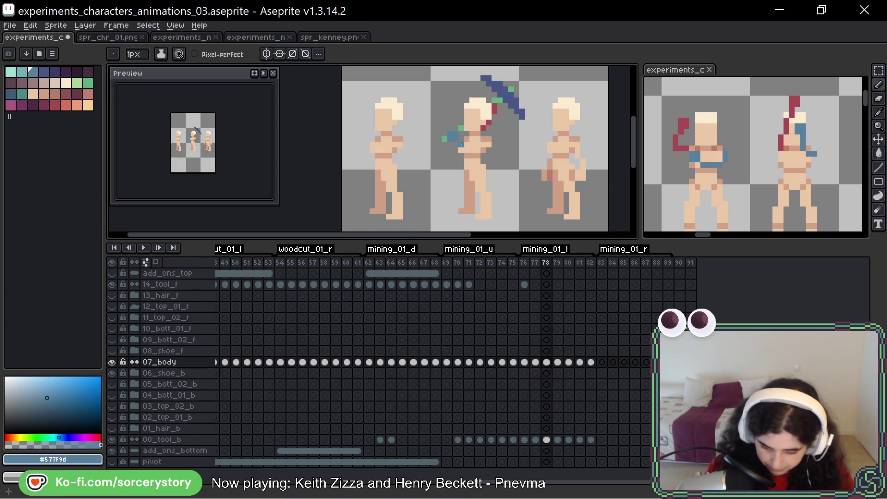
{"action": "left_click_drag", "start_coordinate": [466, 150], "coordinate": [484, 149]}
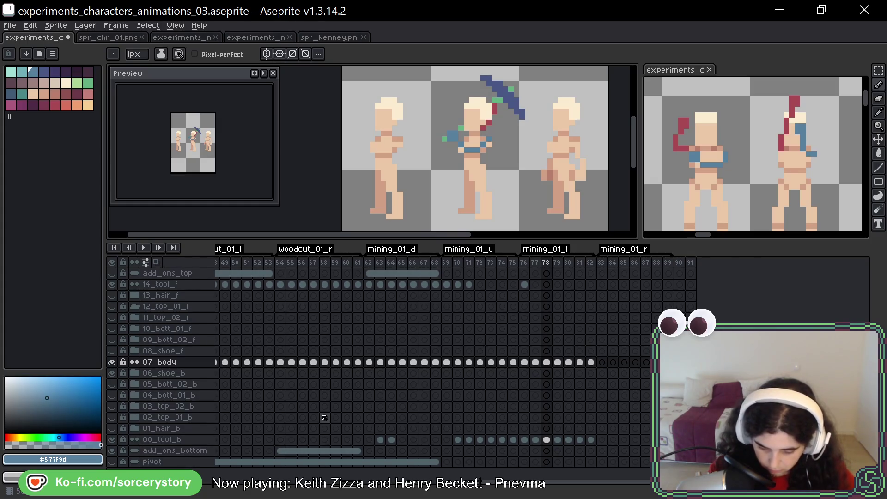
- Go to frame 79 and frame the character's head with the pencil ready
{"action": "key", "text": "Right"}
{"action": "key", "text": "space"}
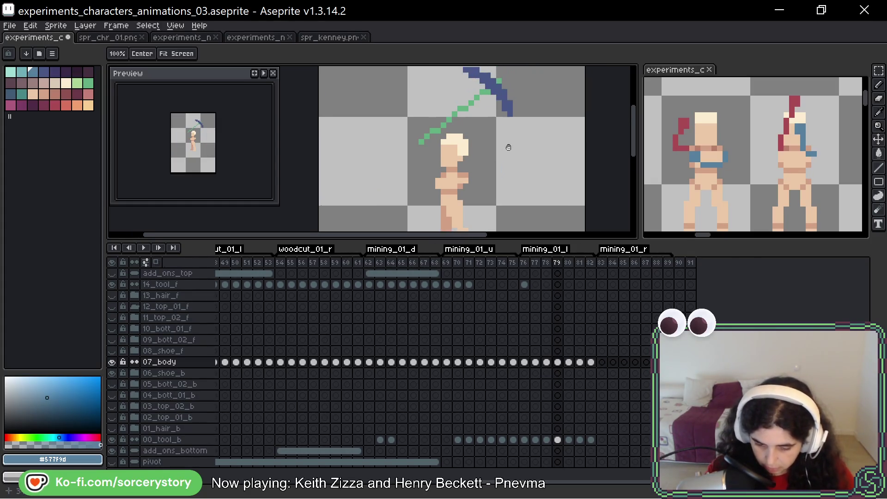
{"action": "left_click_drag", "start_coordinate": [527, 132], "coordinate": [503, 170]}
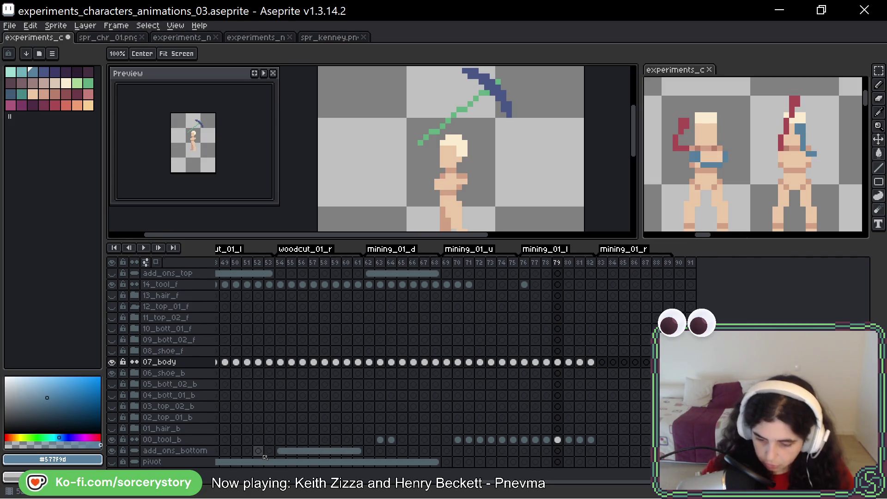
{"action": "key", "text": "b"}
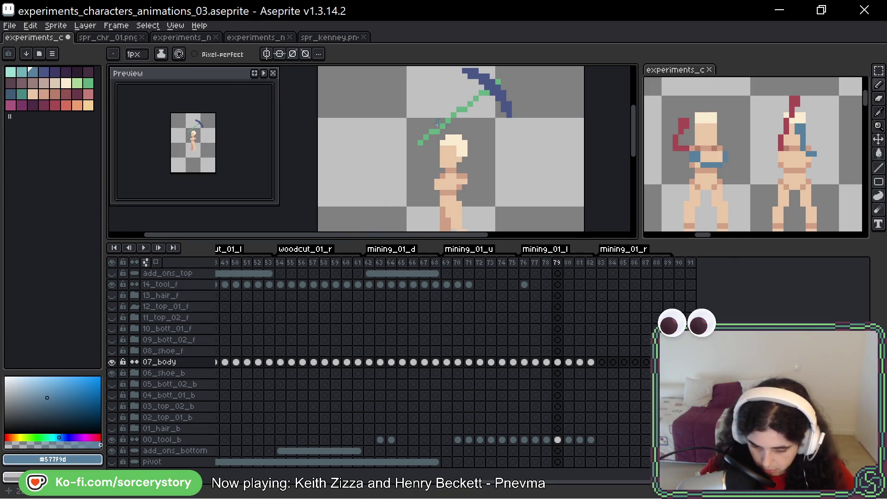
{"action": "scroll", "coordinate": [426, 142], "scroll_direction": "up", "scroll_amount": 1}
{"action": "scroll", "coordinate": [432, 111], "scroll_direction": "up", "scroll_amount": 1}
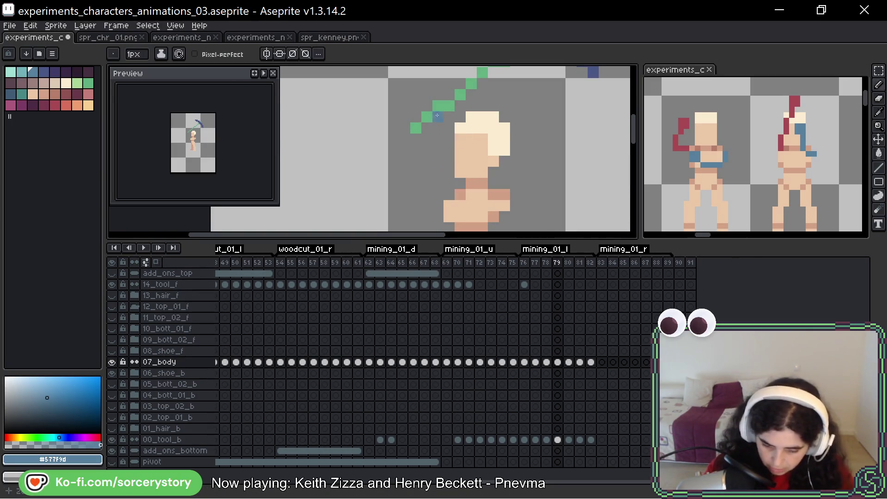
{"action": "mouse_move", "coordinate": [433, 110]}
{"action": "left_mouse_down"}
{"action": "mouse_move", "coordinate": [402, 153]}
{"action": "mouse_move", "coordinate": [378, 160]}
{"action": "left_mouse_up"}
- Pick red from the reference and place a red hair tuft above the head
{"action": "left_click", "coordinate": [679, 124], "text": "alt"}
{"action": "mouse_move", "coordinate": [416, 134]}
{"action": "left_mouse_down"}
{"action": "mouse_move", "coordinate": [421, 125]}
{"action": "mouse_move", "coordinate": [439, 145]}
{"action": "mouse_move", "coordinate": [453, 99]}
{"action": "left_mouse_up"}
{"action": "key", "text": "ctrl+z"}
{"action": "left_click", "coordinate": [430, 89]}
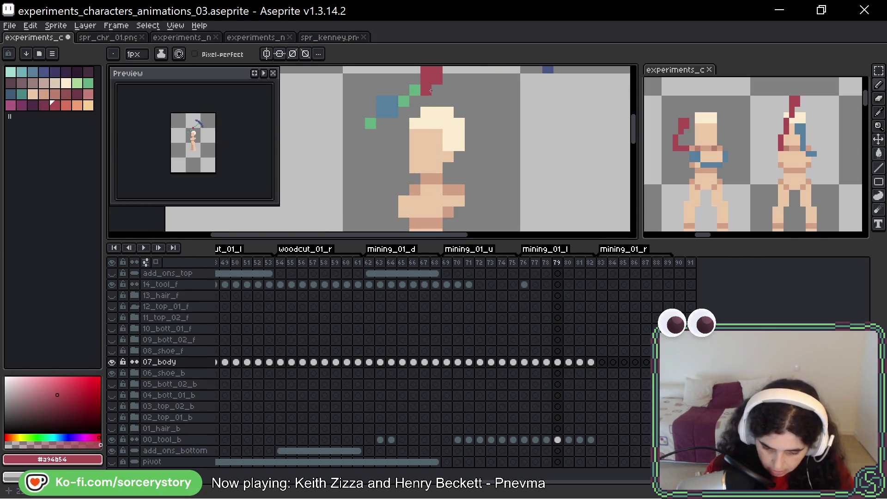
{"action": "key", "text": "ctrl+z"}
{"action": "left_click", "coordinate": [434, 89]}
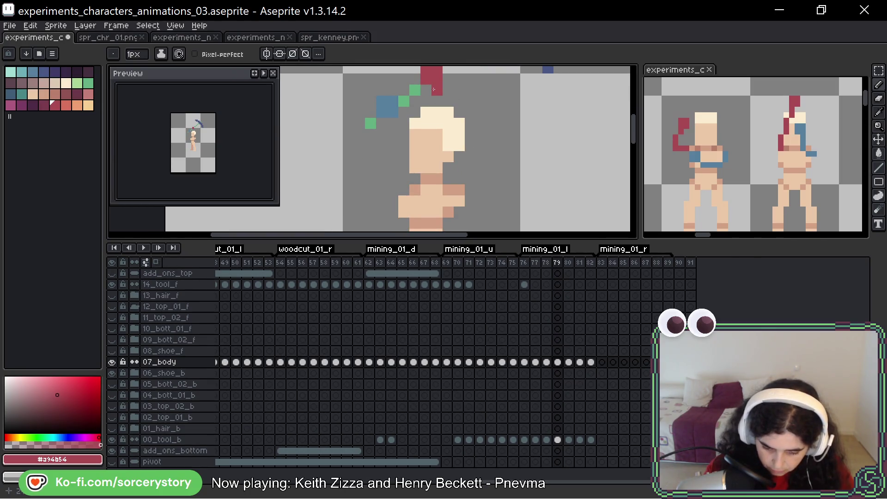
{"action": "key", "text": "ctrl+z"}
{"action": "left_click", "coordinate": [428, 91]}
{"action": "key", "text": "ctrl+z"}
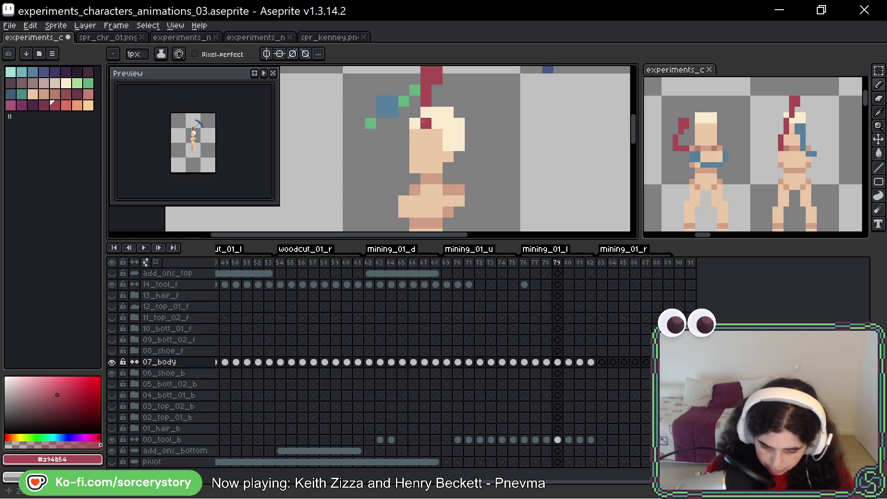
{"action": "left_click", "coordinate": [415, 179]}
- Pick blue from the reference, remove stray blue pixels, and toggle the body layer to check
{"action": "left_click", "coordinate": [388, 107], "text": "alt"}
{"action": "left_click", "coordinate": [403, 123]}
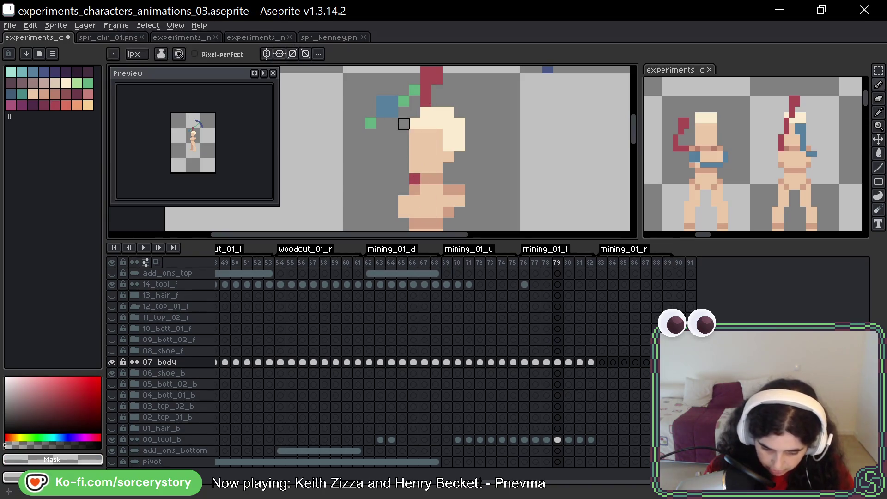
{"action": "key", "text": "ctrl+z"}
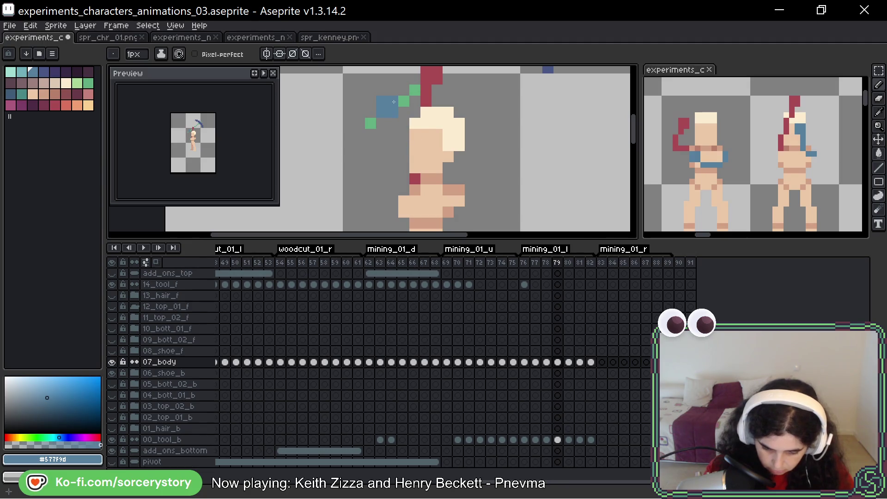
{"action": "key", "text": "ctrl+z"}
{"action": "left_click_drag", "start_coordinate": [452, 97], "coordinate": [448, 128]}
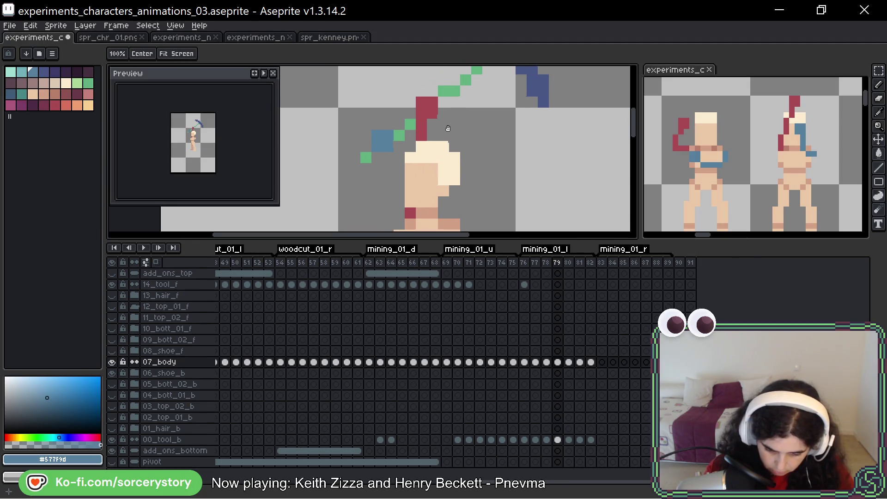
{"action": "left_click", "coordinate": [112, 363]}
{"action": "left_click", "coordinate": [112, 363]}
{"action": "left_click_drag", "start_coordinate": [391, 157], "coordinate": [390, 137]}
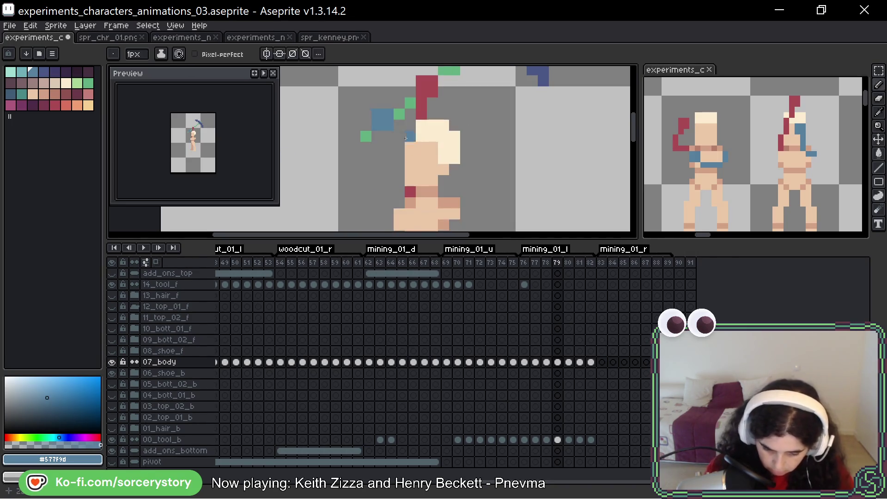
- Add blue pixels down behind the head and across the chest
{"action": "left_click", "coordinate": [390, 136]}
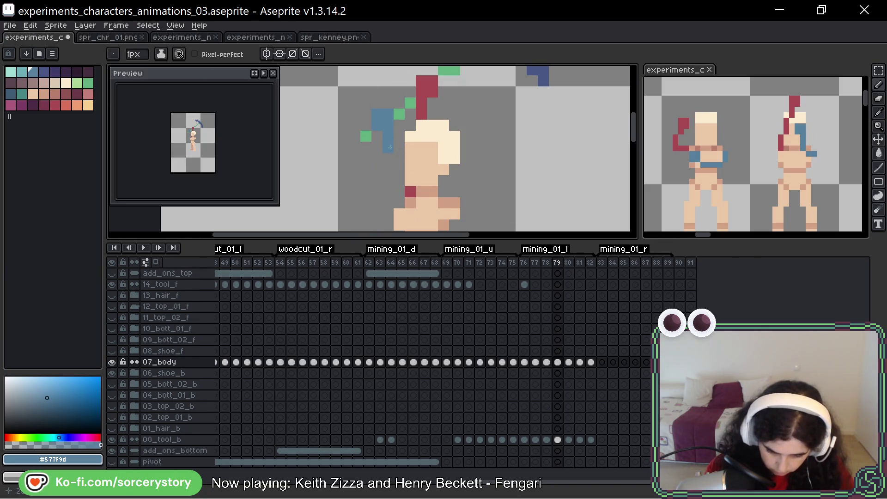
{"action": "left_click", "coordinate": [411, 181], "text": "shift"}
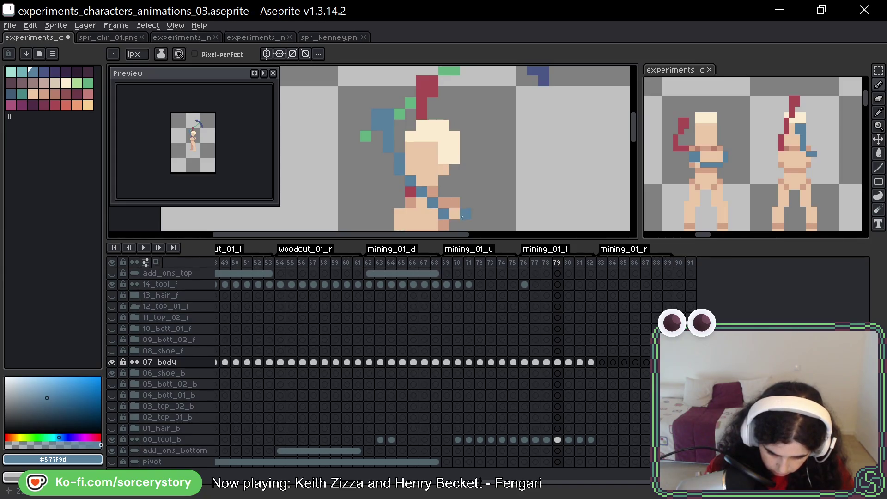
{"action": "key", "text": "ctrl+z"}
{"action": "key", "text": "ctrl+z"}
{"action": "left_click", "coordinate": [434, 193]}
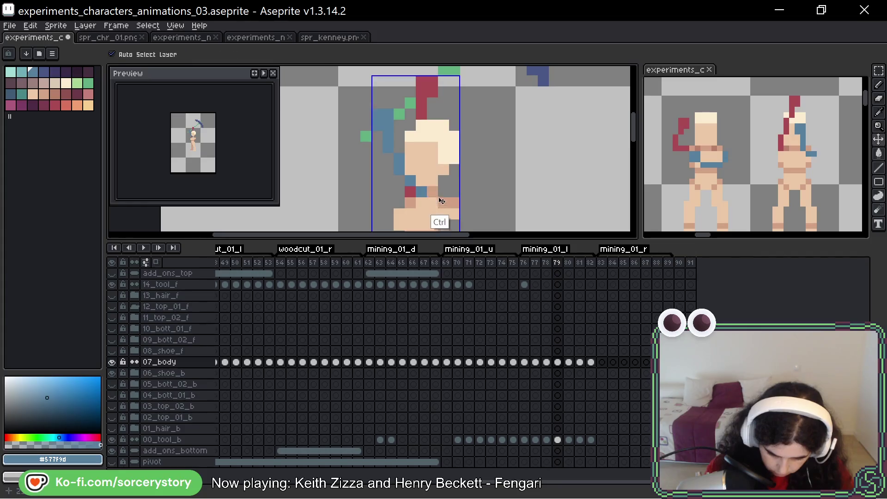
{"action": "left_click", "coordinate": [444, 202]}
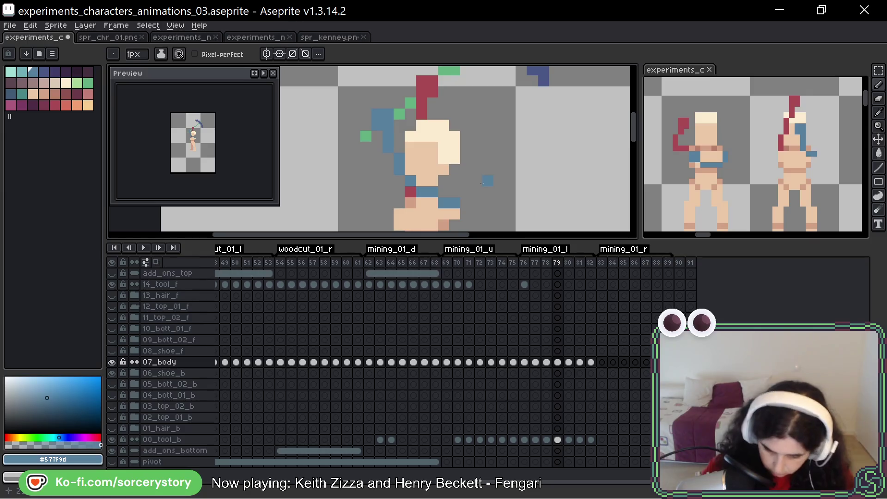
{"action": "scroll", "coordinate": [482, 183], "scroll_direction": "down", "scroll_amount": 4}
{"action": "key", "text": "Left"}
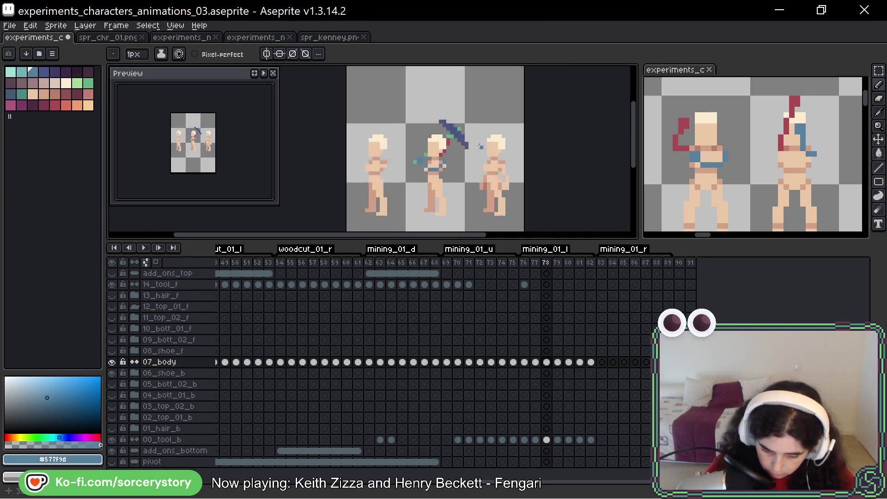
{"action": "key", "text": "Right"}
{"action": "key", "text": "Right"}
{"action": "key", "text": "Left"}
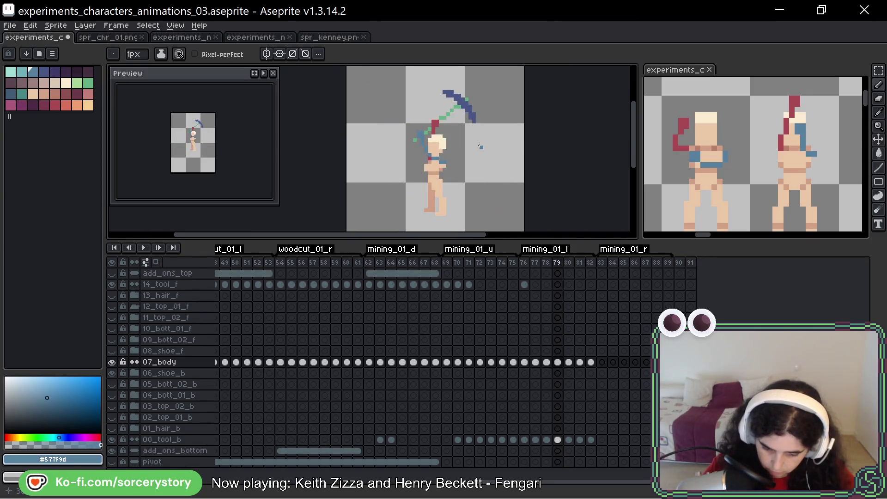
{"action": "key", "text": "Right"}
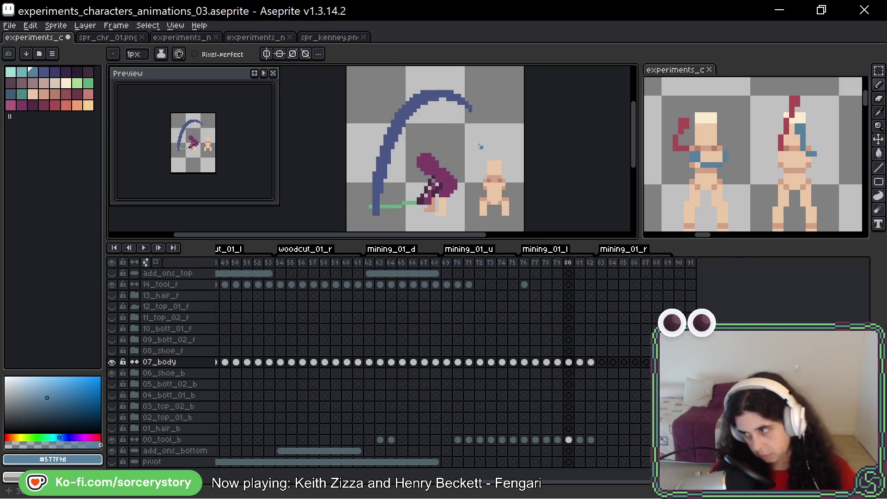
{"action": "scroll", "coordinate": [437, 169], "scroll_direction": "up", "scroll_amount": 1}
{"action": "scroll", "coordinate": [480, 145], "scroll_direction": "down", "scroll_amount": 1}
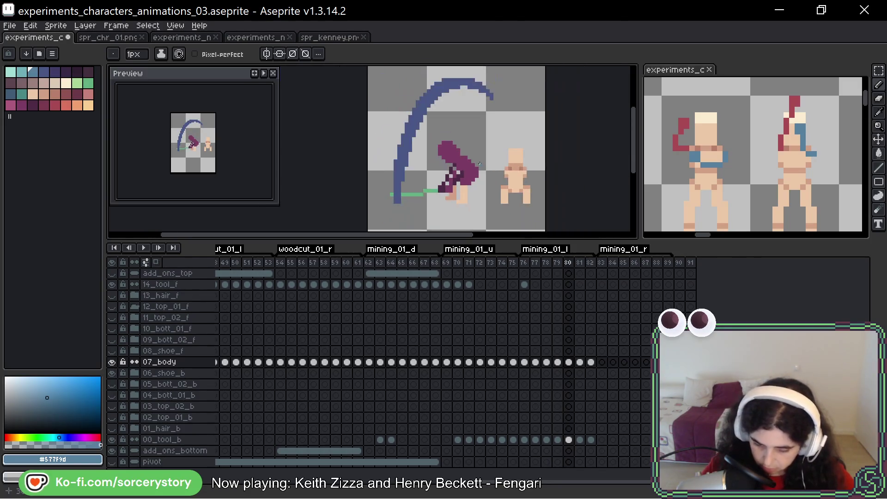
{"action": "key", "text": "Return"}
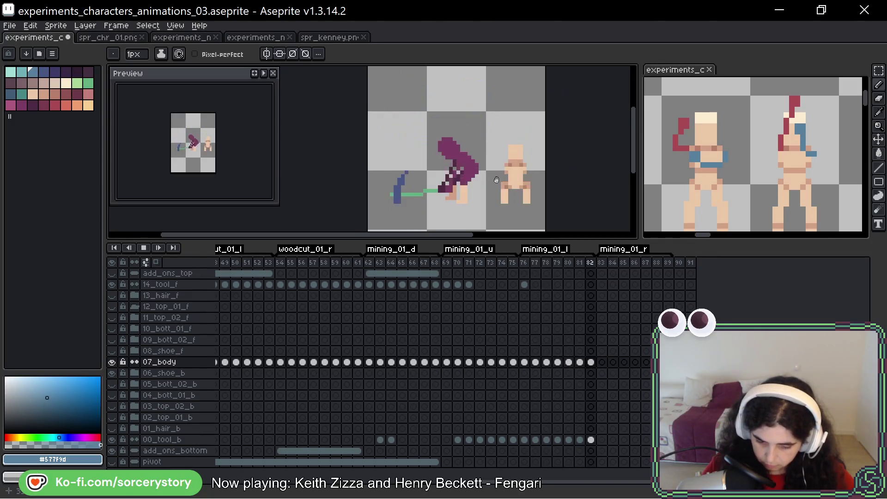
{"action": "left_click_drag", "start_coordinate": [557, 119], "coordinate": [556, 128]}
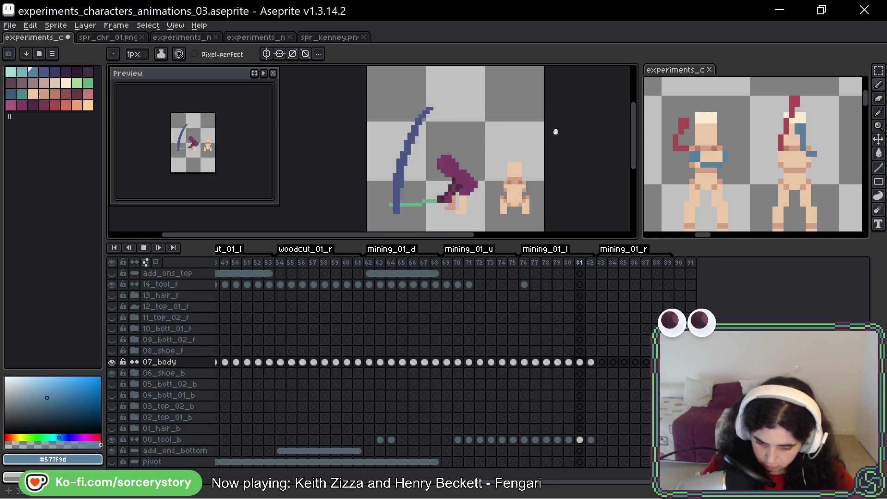
{"action": "scroll", "coordinate": [551, 157], "scroll_direction": "down", "scroll_amount": 1}
{"action": "left_click_drag", "start_coordinate": [552, 162], "coordinate": [536, 161]}
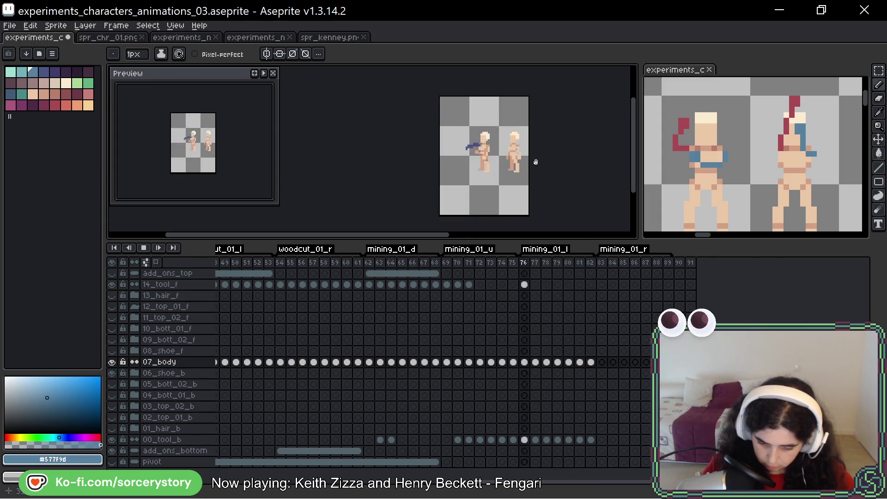
{"action": "left_click_drag", "start_coordinate": [543, 143], "coordinate": [544, 145]}
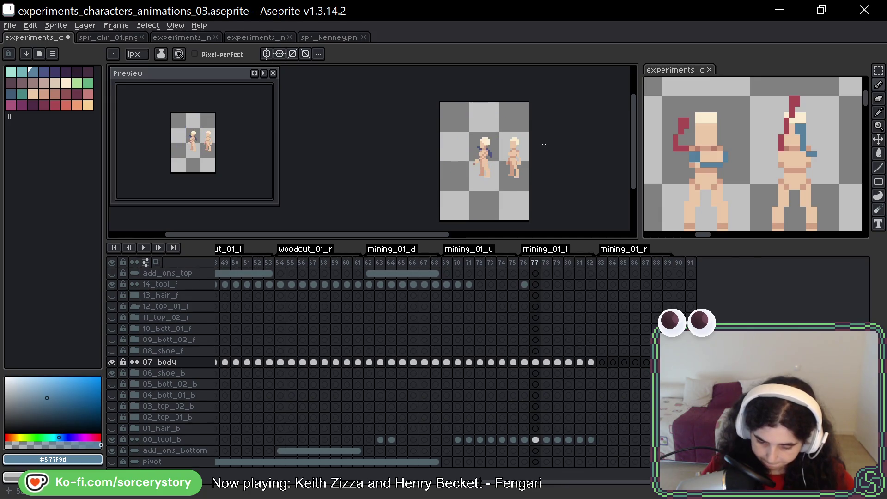
{"action": "key", "text": "Right"}
{"action": "key", "text": "Right"}
{"action": "key", "text": "Right"}
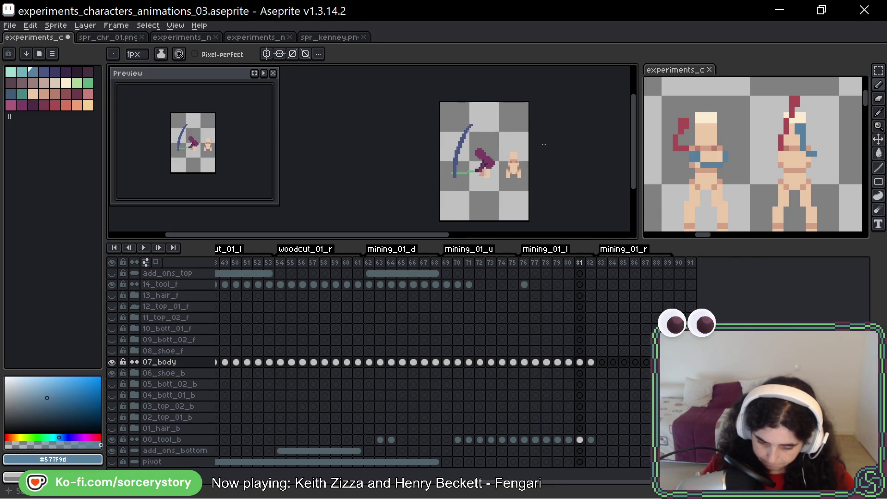
{"action": "key", "text": "Right"}
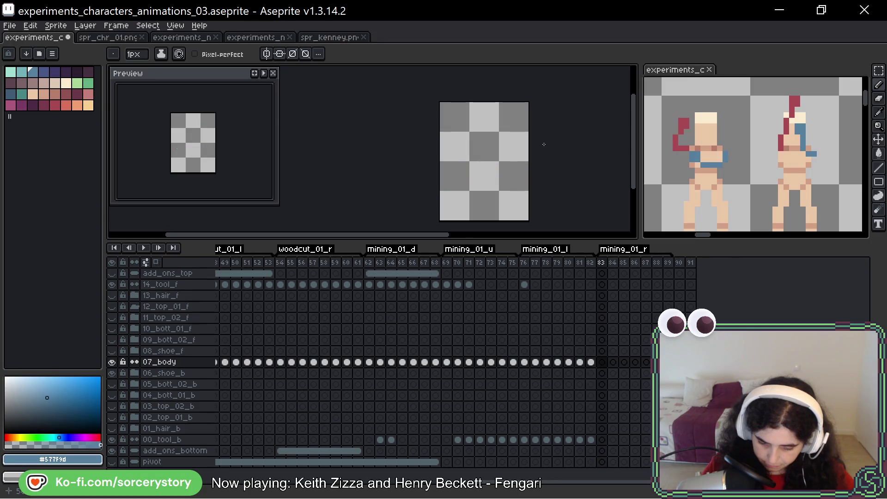
{"action": "key", "text": "Left"}
{"action": "key", "text": "Left"}
{"action": "key", "text": "Left"}
{"action": "key", "text": "Left"}
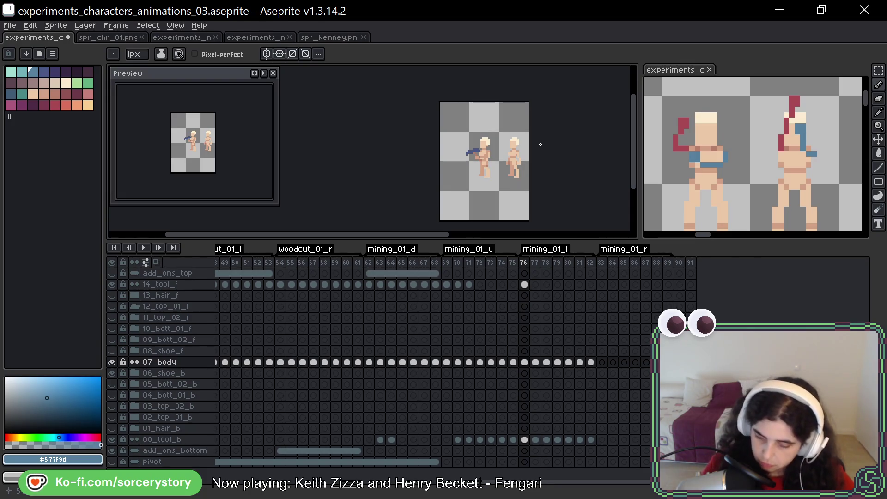
{"action": "key", "text": "Right"}
{"action": "key", "text": "Right"}
{"action": "key", "text": "Right"}
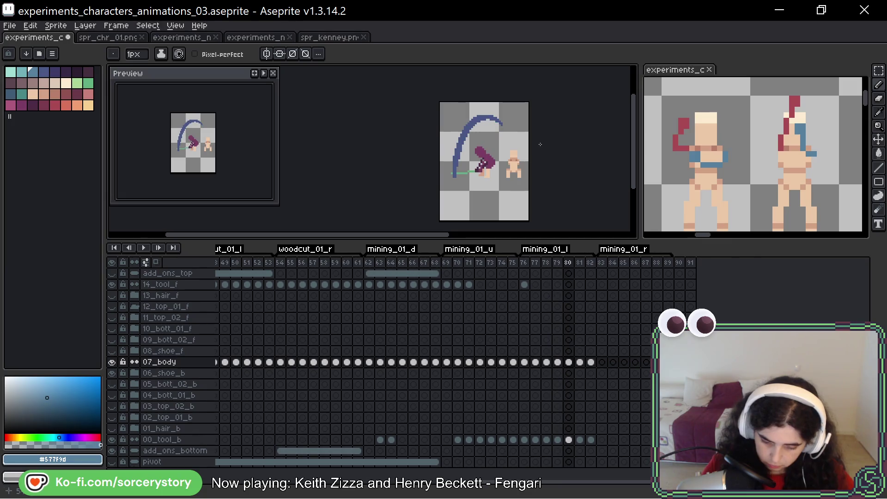
{"action": "key", "text": "Left"}
{"action": "key", "text": "Right"}
{"action": "key", "text": "Return"}
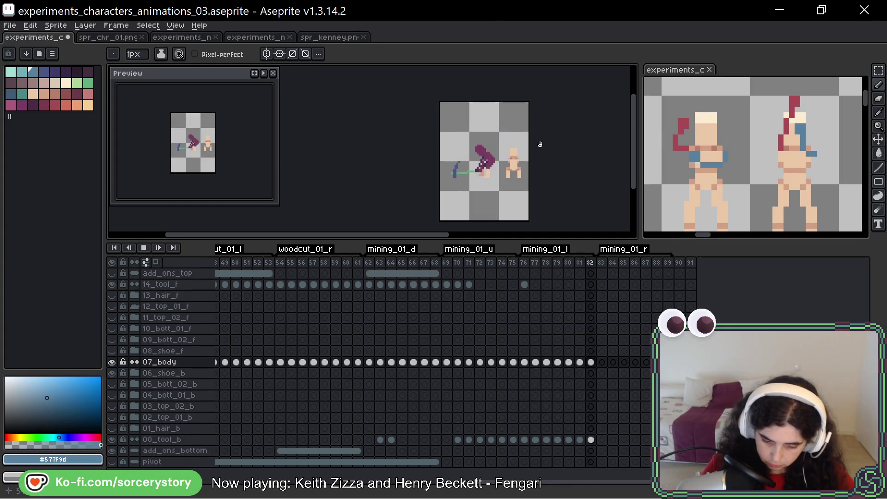
{"action": "key", "text": "Return"}
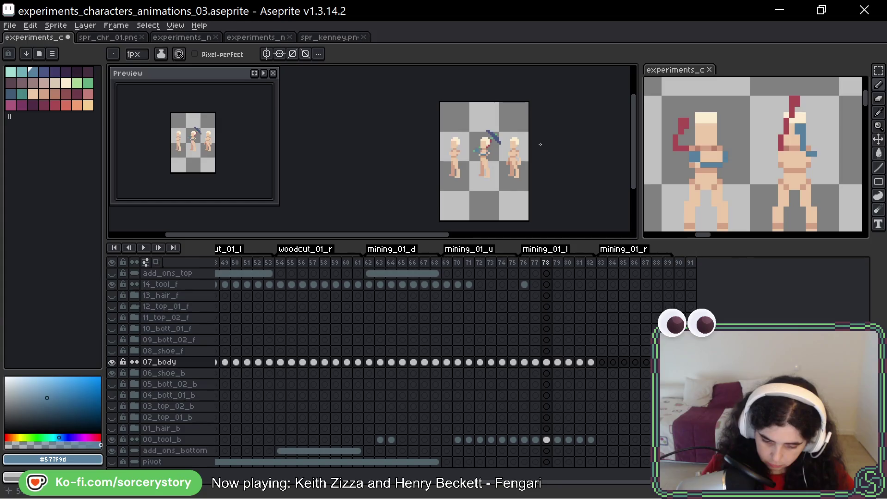
{"action": "scroll", "coordinate": [518, 156], "scroll_direction": "up", "scroll_amount": 2}
{"action": "key", "text": "Right"}
{"action": "key", "text": "Right"}
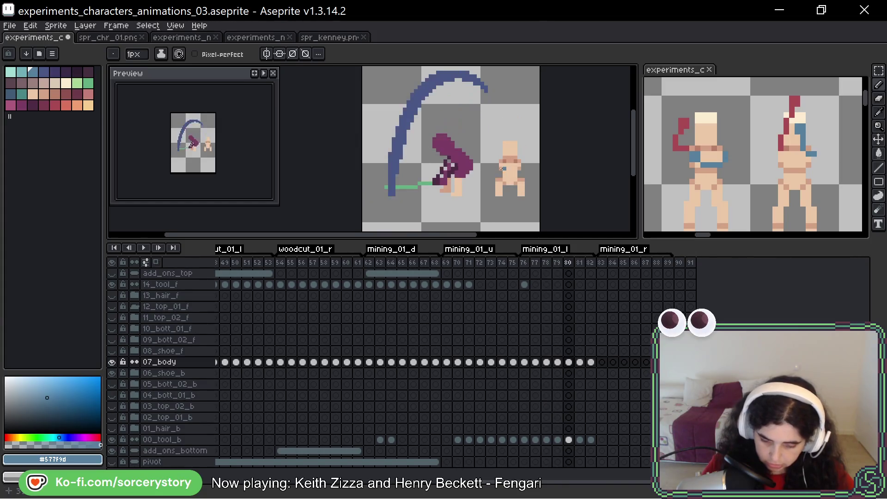
- Zoom onto the frame-80 miner, undo a stray hair pixel, and check the reference sheet
{"action": "scroll", "coordinate": [452, 134], "scroll_direction": "up", "scroll_amount": 1}
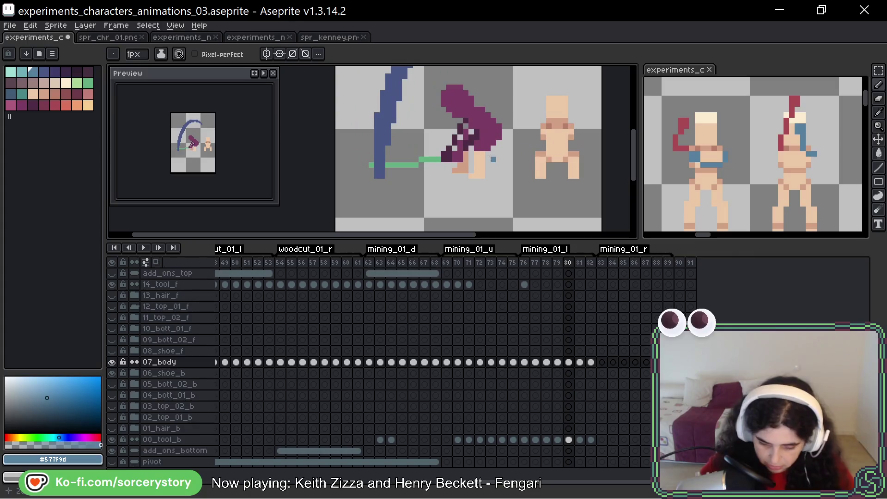
{"action": "scroll", "coordinate": [485, 152], "scroll_direction": "up", "scroll_amount": 1}
{"action": "left_click_drag", "start_coordinate": [485, 151], "coordinate": [494, 164]}
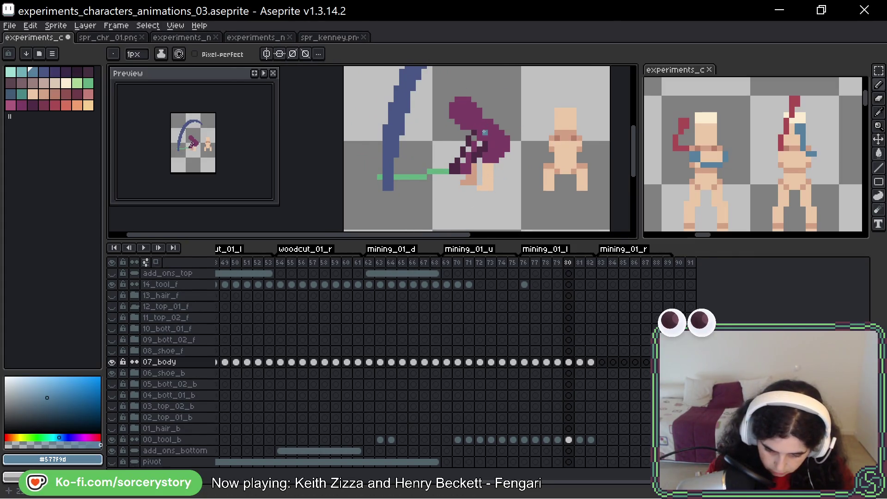
{"action": "left_click", "coordinate": [485, 131]}
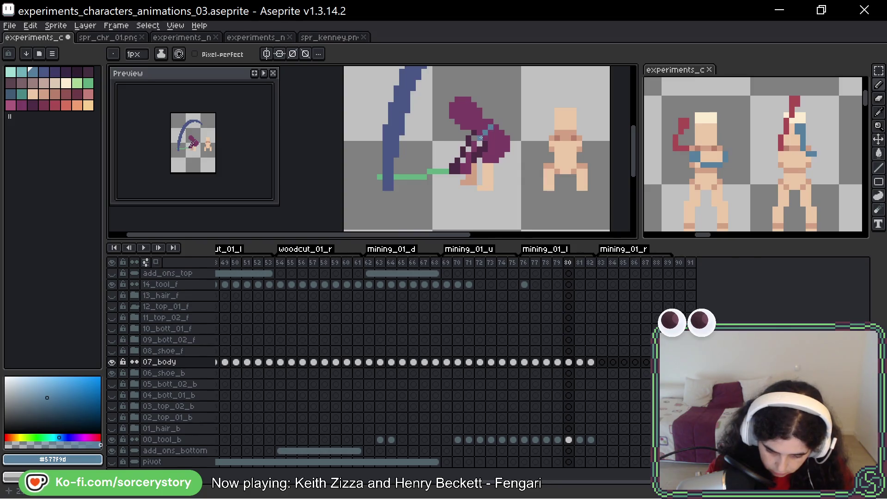
{"action": "key", "text": "ctrl+z"}
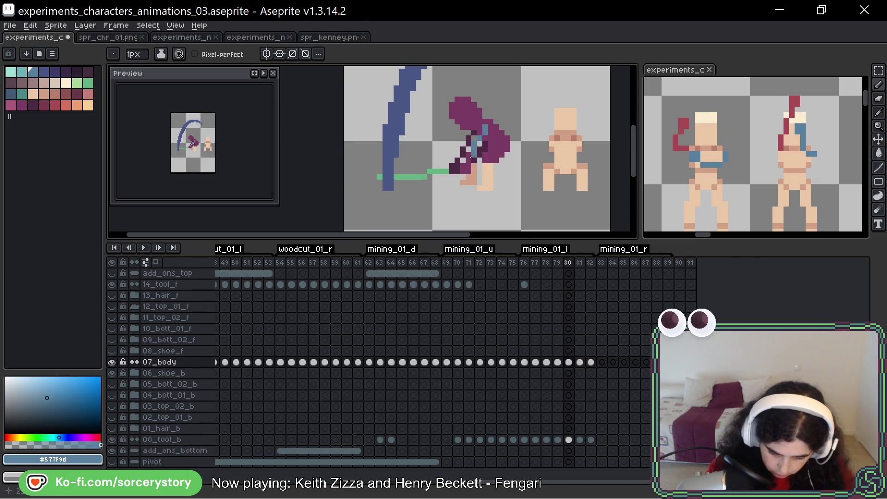
{"action": "key", "text": "ctrl"}
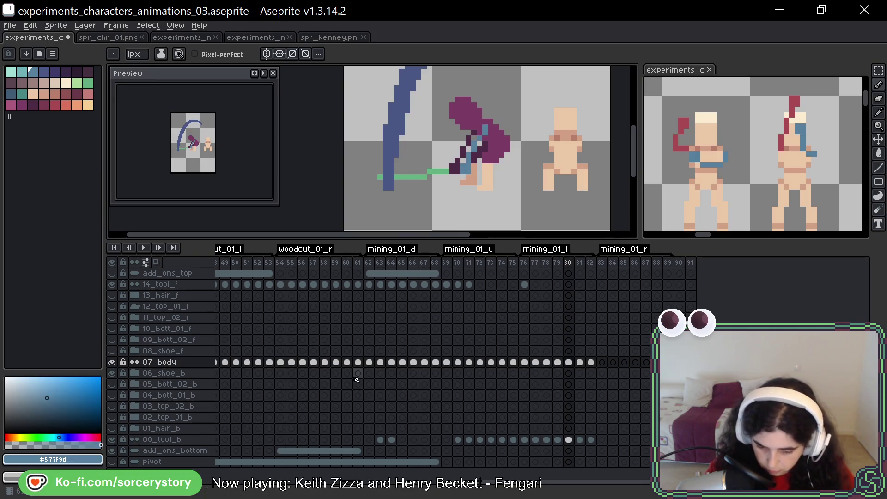
{"action": "left_click", "coordinate": [468, 188]}
{"action": "key", "text": "ctrl+Tab"}
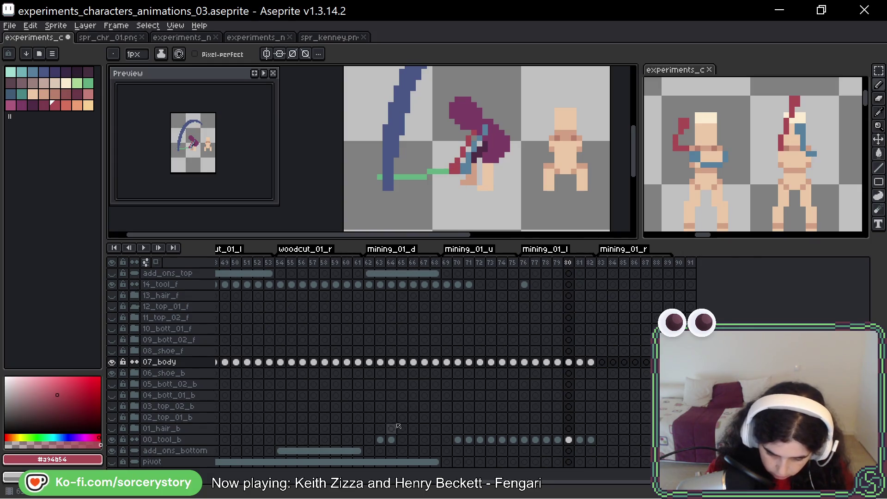
- Paint the miner's head and torso using light skin tone and dark plum #4e2b45
{"action": "left_click", "coordinate": [491, 149], "text": "alt"}
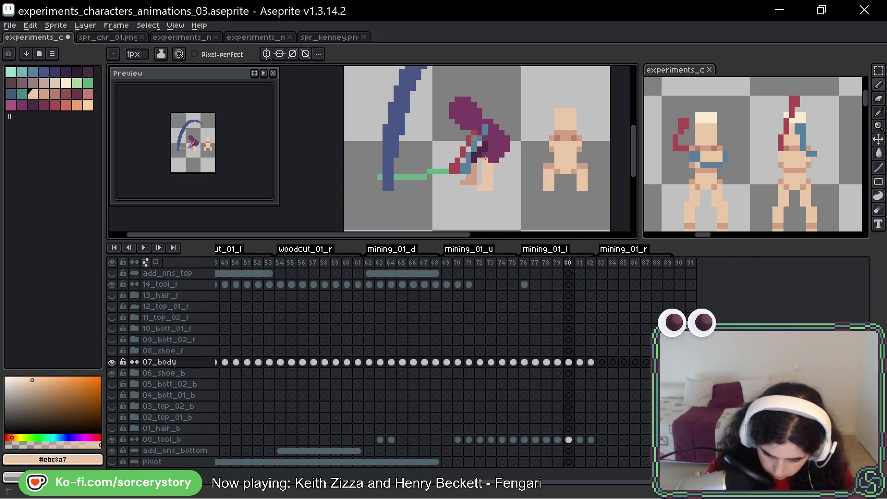
{"action": "left_click", "coordinate": [496, 132]}
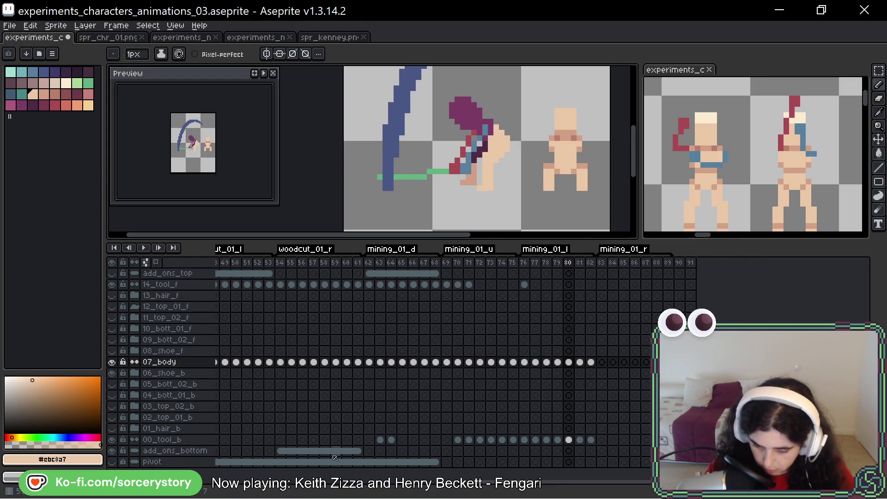
{"action": "left_click", "coordinate": [479, 177], "text": "alt"}
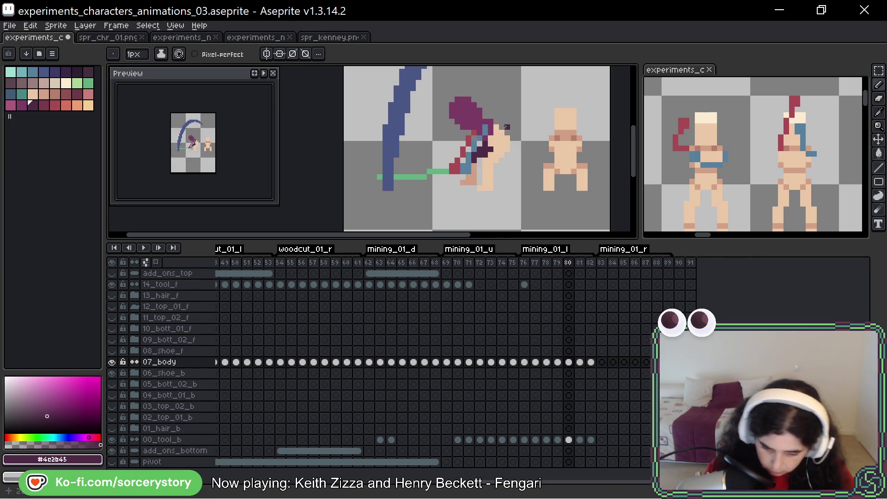
{"action": "left_click", "coordinate": [496, 165], "text": "alt"}
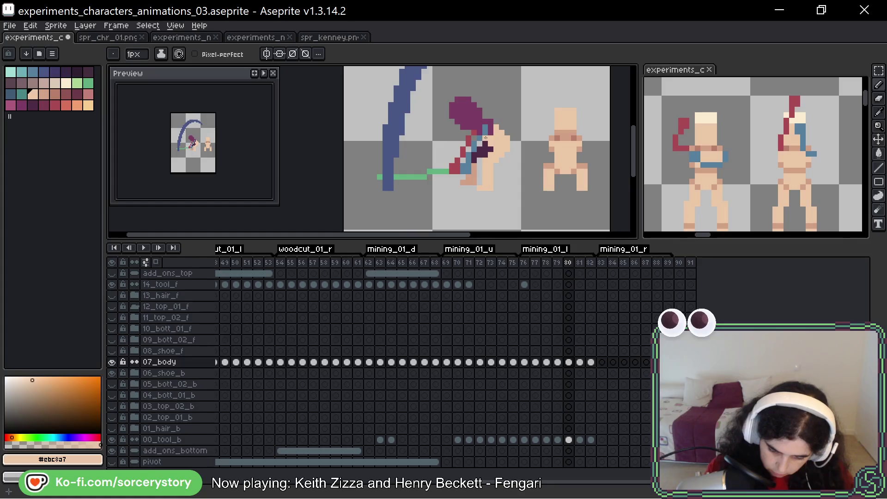
{"action": "left_click_drag", "start_coordinate": [547, 194], "coordinate": [542, 204]}
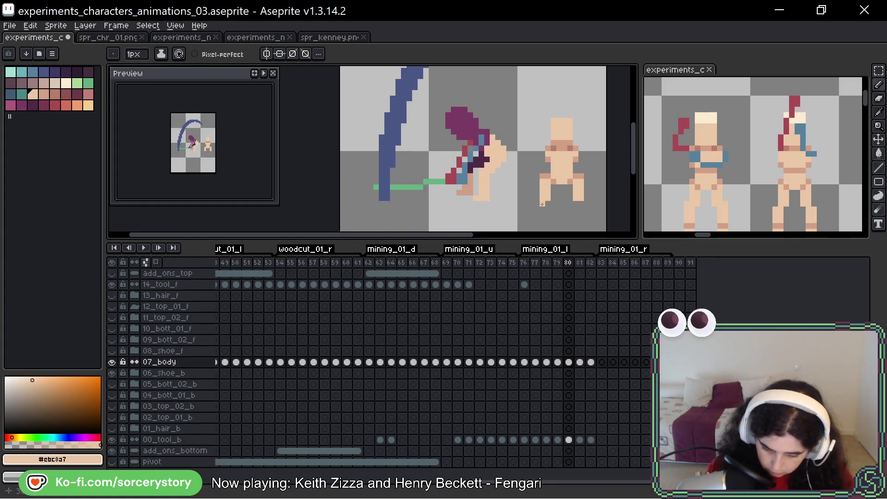
- Eyedrop the light skin tone and paint over the hair edge beside the miner's face
{"action": "left_click", "coordinate": [575, 175], "text": "alt"}
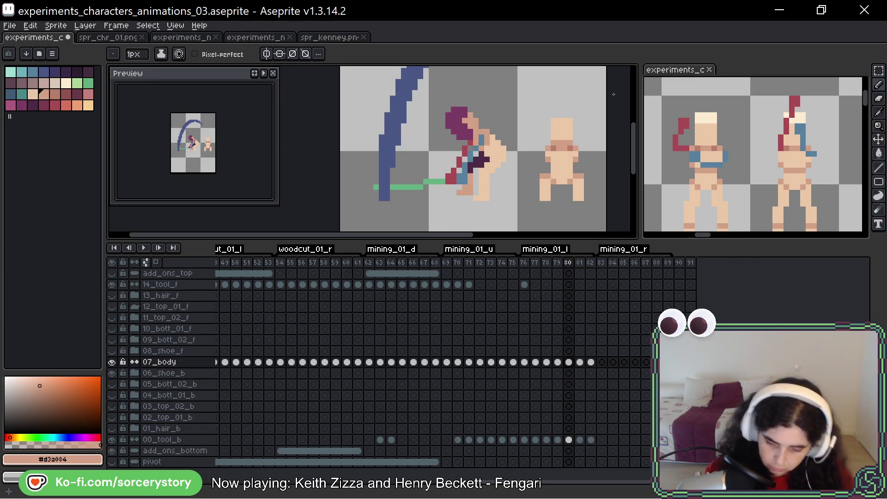
{"action": "left_click", "coordinate": [564, 190], "text": "alt"}
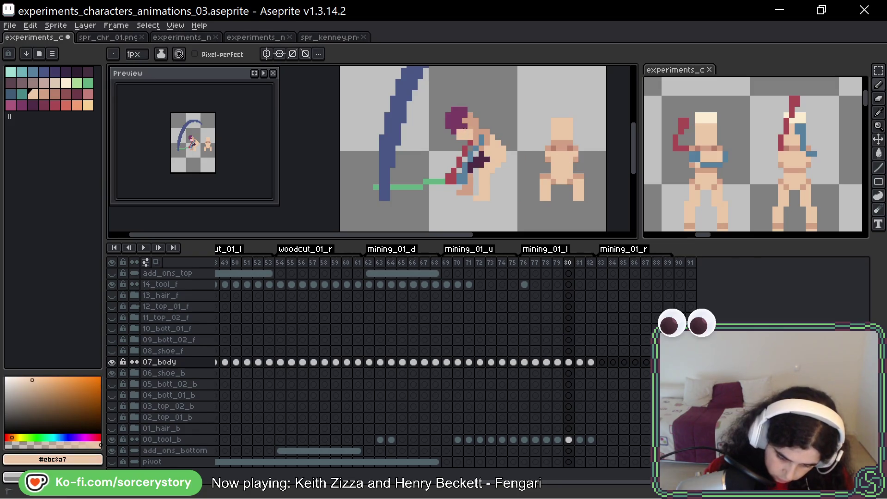
{"action": "mouse_move", "coordinate": [465, 128]}
{"action": "left_mouse_down"}
{"action": "mouse_move", "coordinate": [452, 129]}
{"action": "mouse_move", "coordinate": [458, 122]}
{"action": "left_mouse_up"}
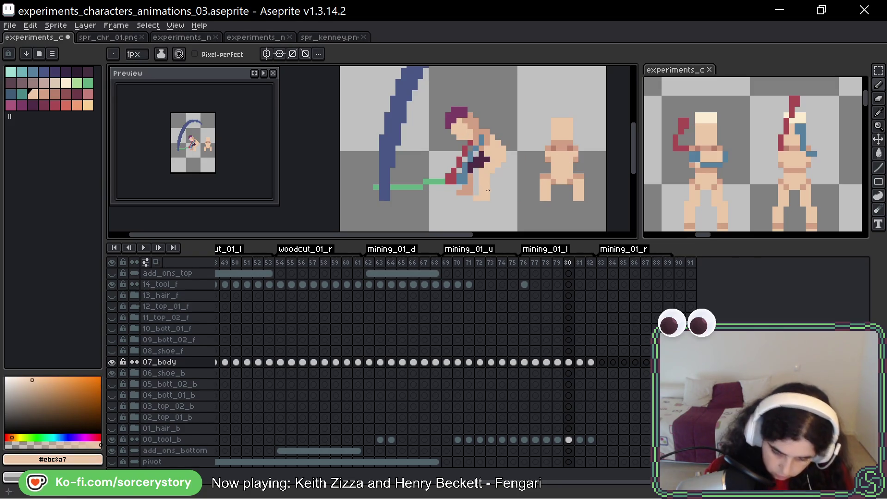
{"action": "left_click", "coordinate": [468, 120], "text": "alt"}
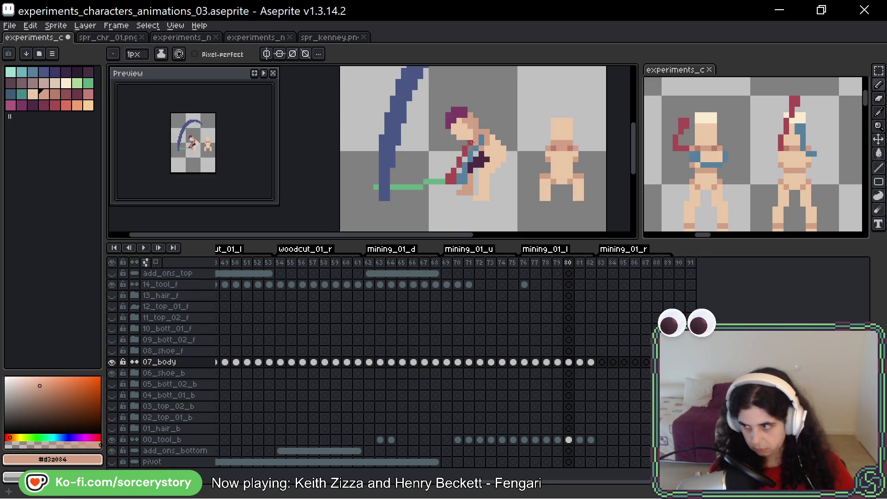
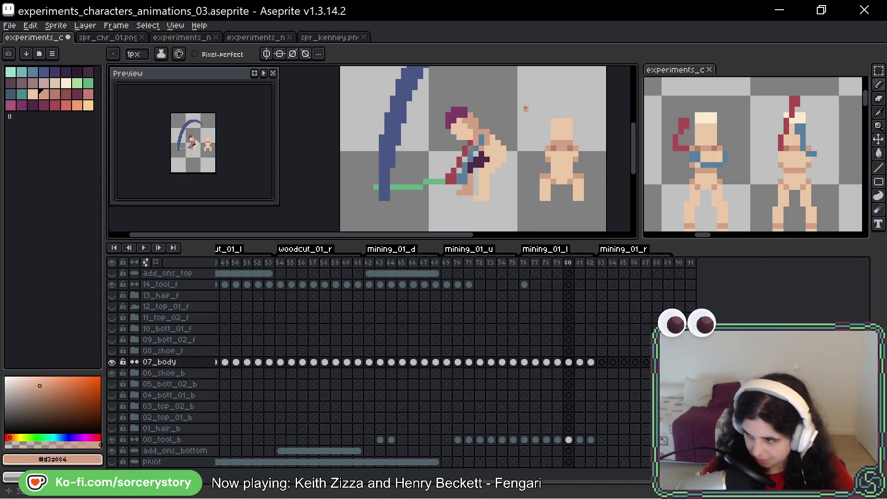
- Repaint the frame-80 miner's purple hair in light cream #fcecd1 with the pencil
{"action": "left_click_drag", "start_coordinate": [514, 99], "coordinate": [519, 112]}
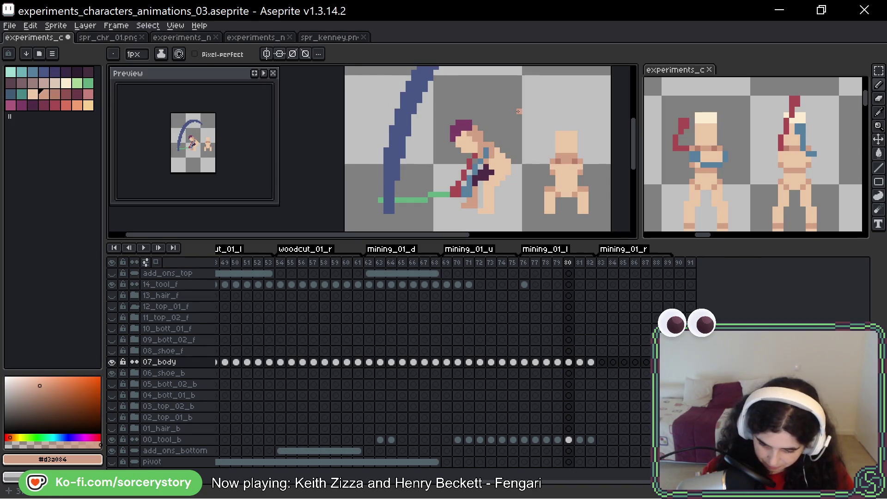
{"action": "left_click", "coordinate": [493, 128], "text": "alt"}
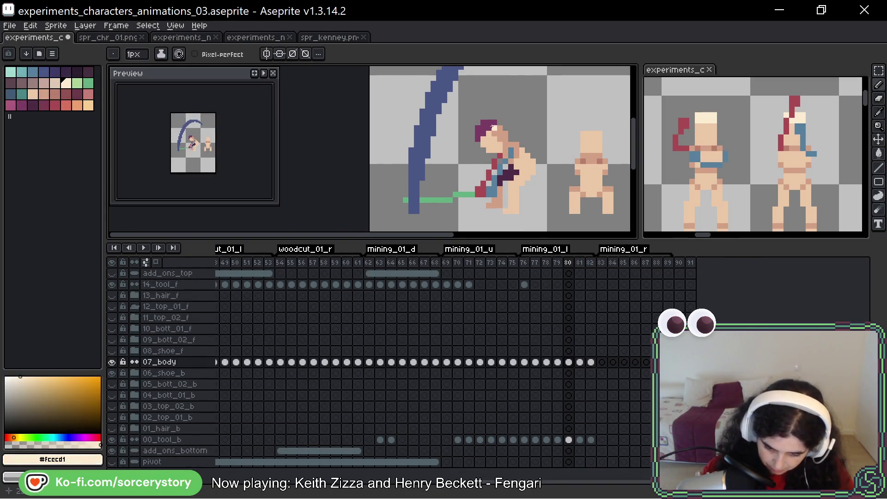
{"action": "left_click_drag", "start_coordinate": [492, 128], "coordinate": [478, 138]}
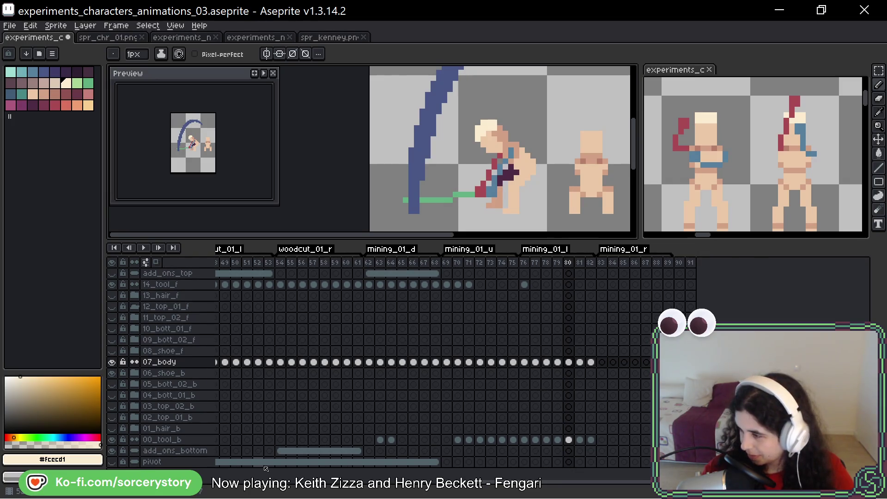
{"action": "left_click_drag", "start_coordinate": [555, 81], "coordinate": [527, 79]}
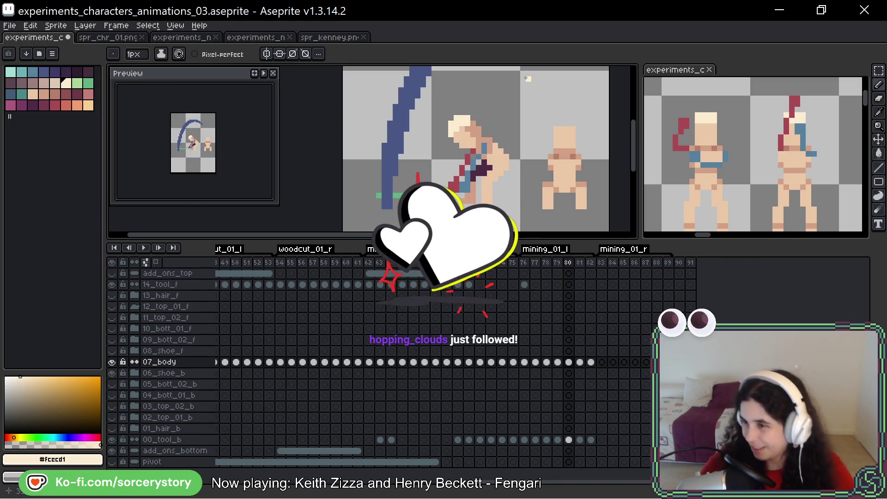
{"action": "left_click_drag", "start_coordinate": [526, 84], "coordinate": [524, 103]}
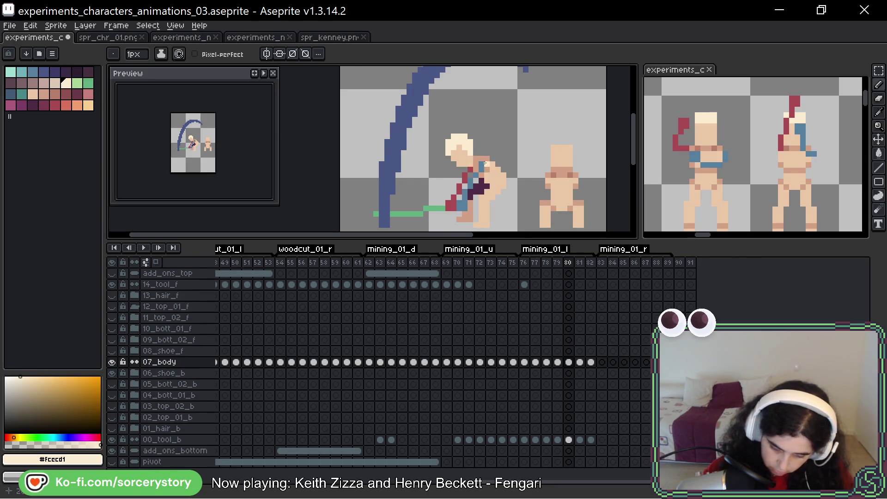
{"action": "left_click", "coordinate": [479, 176], "text": "alt"}
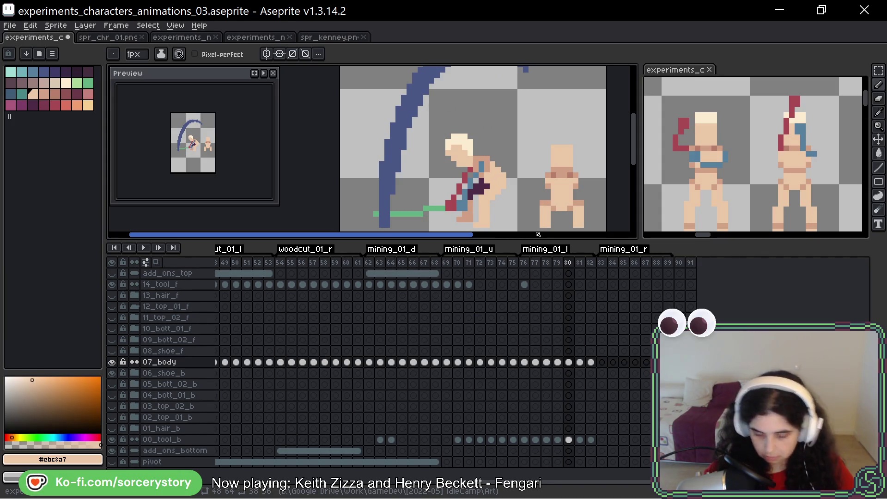
{"action": "left_click", "coordinate": [478, 165], "text": "alt"}
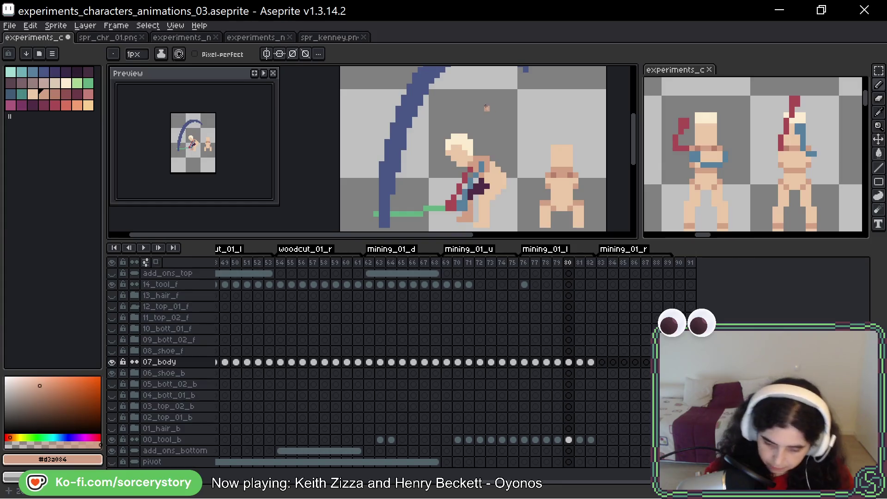
{"action": "left_click", "coordinate": [485, 158], "text": "alt"}
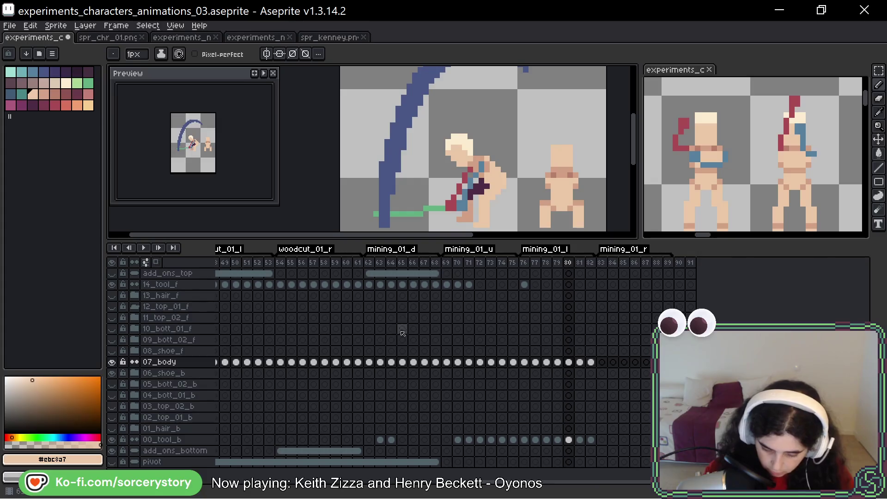
{"action": "left_click", "coordinate": [475, 174], "text": "alt"}
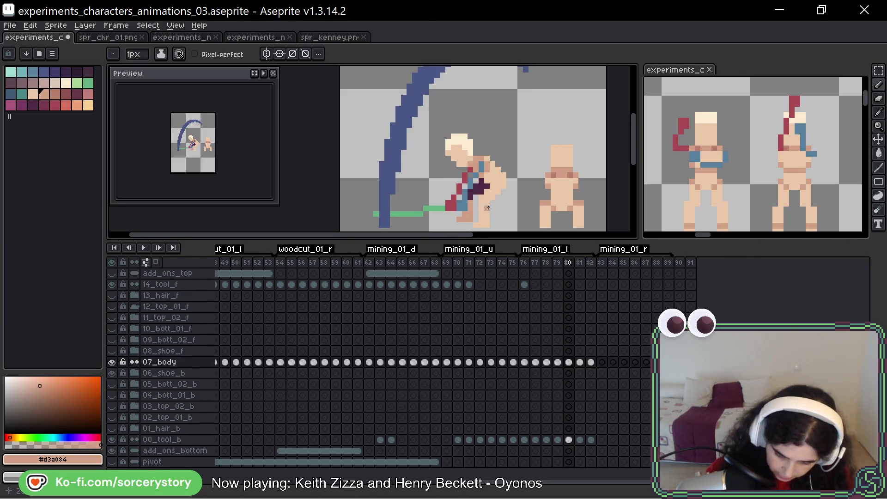
{"action": "key", "text": "alt"}
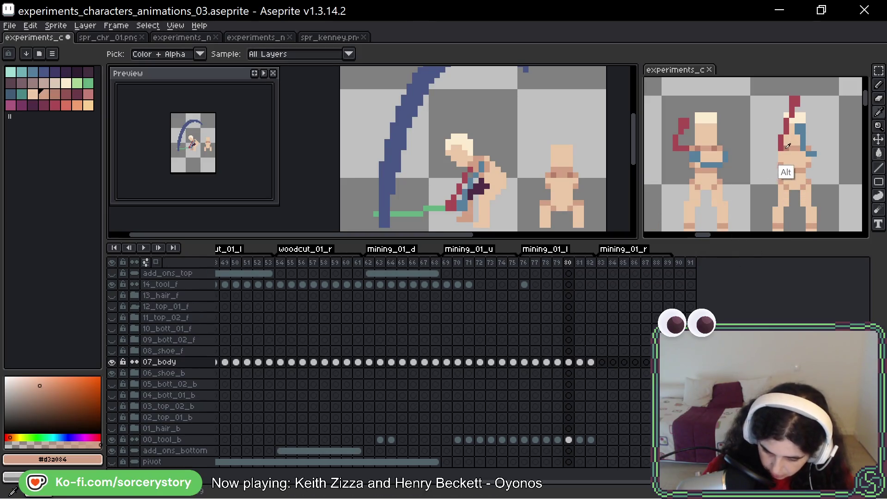
{"action": "key", "text": "alt+Tab"}
{"action": "key", "text": "alt+Tab"}
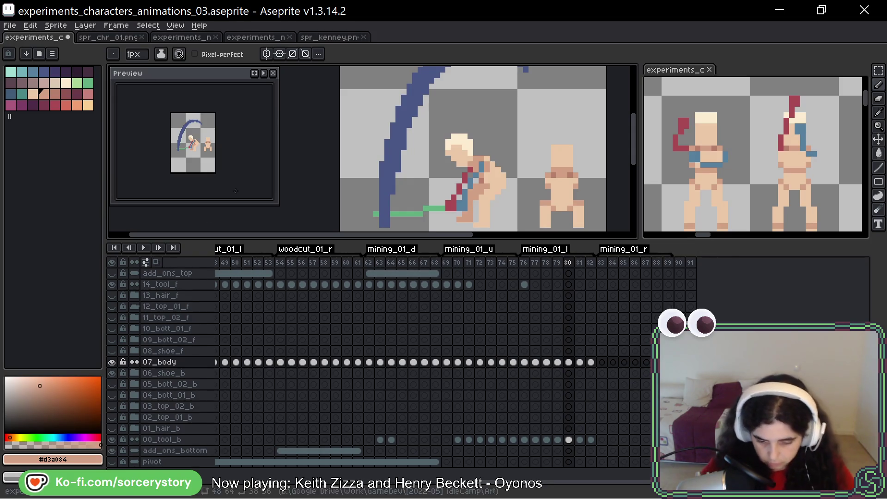
- Sample the light skin tone #ebc3a7 and recolour one hair pixel at the face edge
{"action": "scroll", "coordinate": [523, 142], "scroll_direction": "down", "scroll_amount": 2}
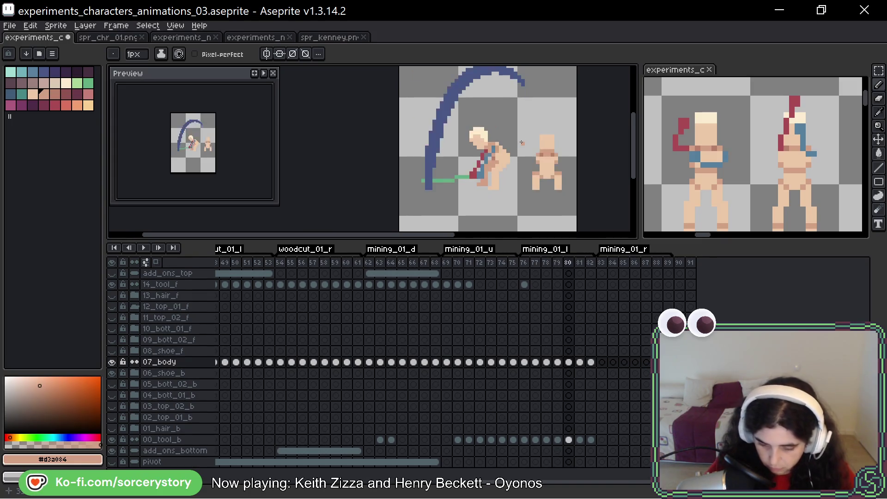
{"action": "scroll", "coordinate": [503, 139], "scroll_direction": "up", "scroll_amount": 3}
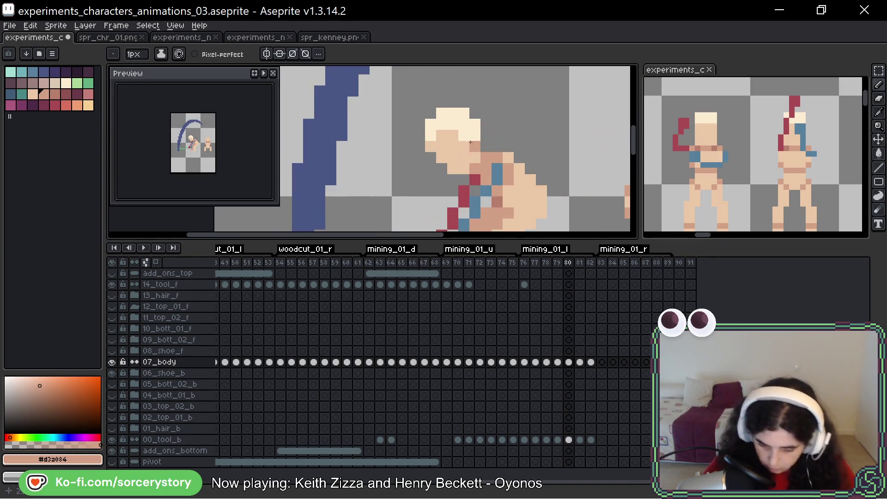
{"action": "left_click", "coordinate": [474, 135], "text": "alt"}
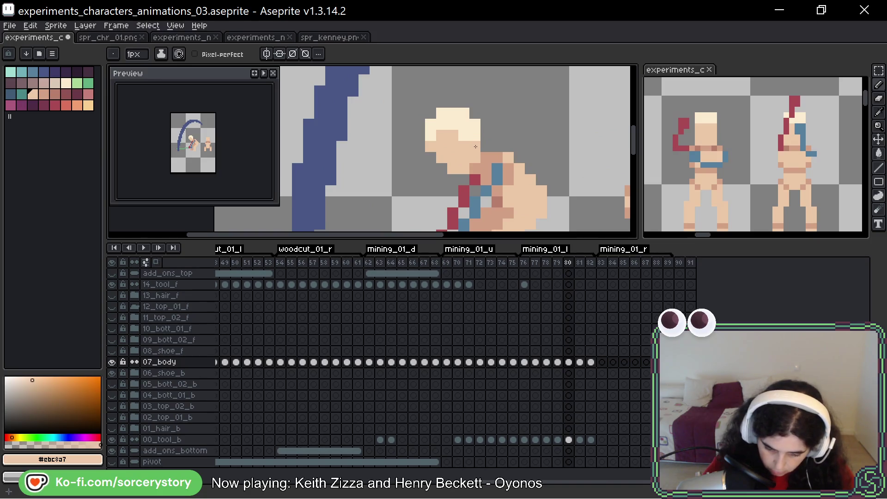
{"action": "left_click", "coordinate": [473, 147]}
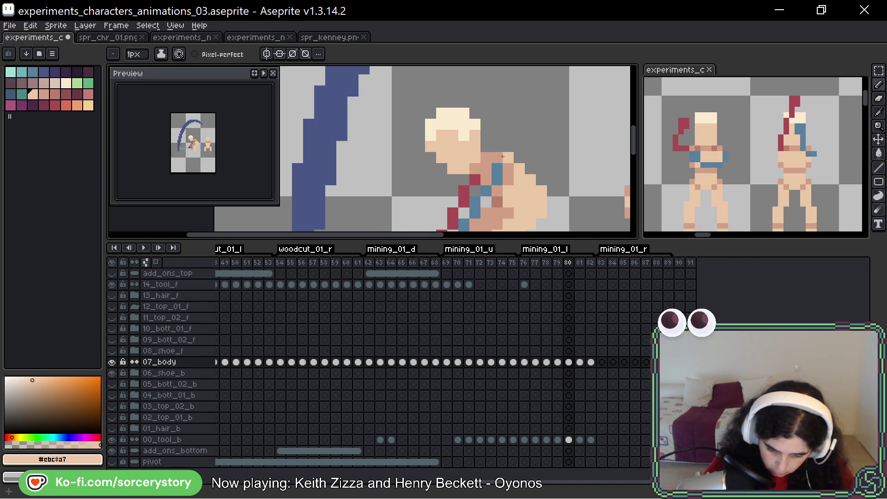
- Zoom out and pan so the whole sprite is in view
{"action": "scroll", "coordinate": [503, 156], "scroll_direction": "down", "scroll_amount": 2}
{"action": "key", "text": "ctrl"}
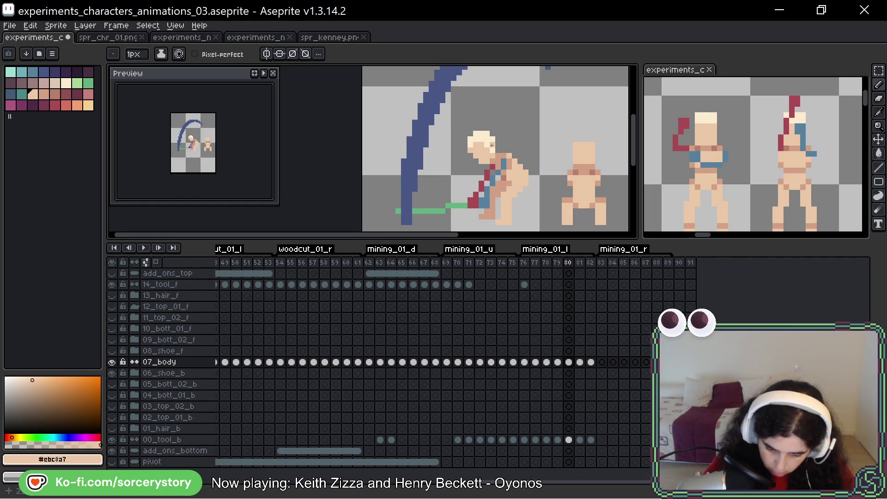
{"action": "scroll", "coordinate": [491, 145], "scroll_direction": "down", "scroll_amount": 3}
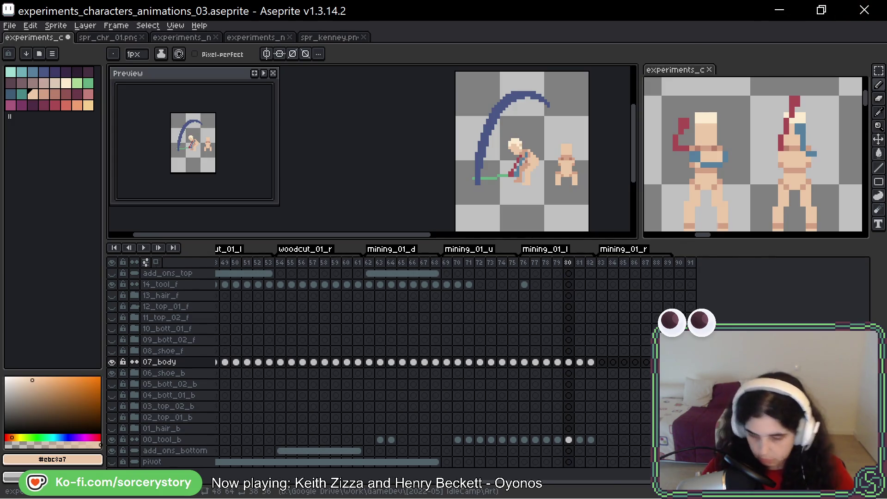
{"action": "scroll", "coordinate": [467, 169], "scroll_direction": "up", "scroll_amount": 4}
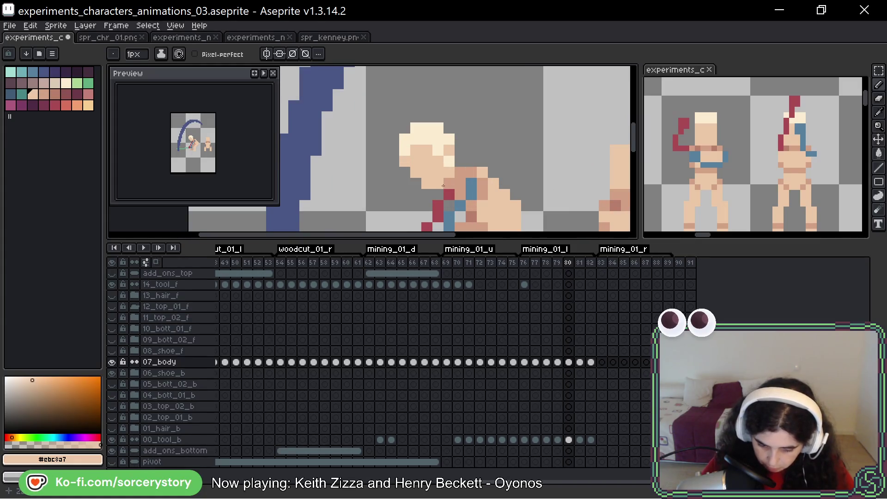
{"action": "scroll", "coordinate": [448, 186], "scroll_direction": "down", "scroll_amount": 4}
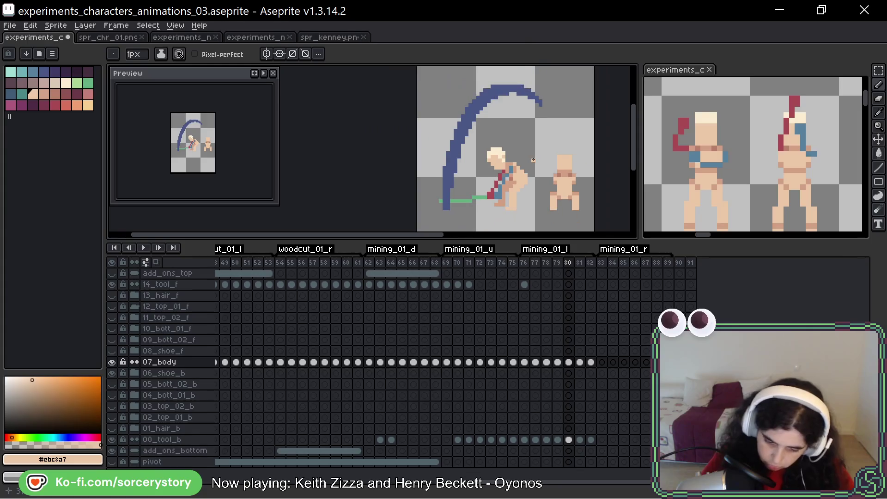
{"action": "key", "text": "ctrl"}
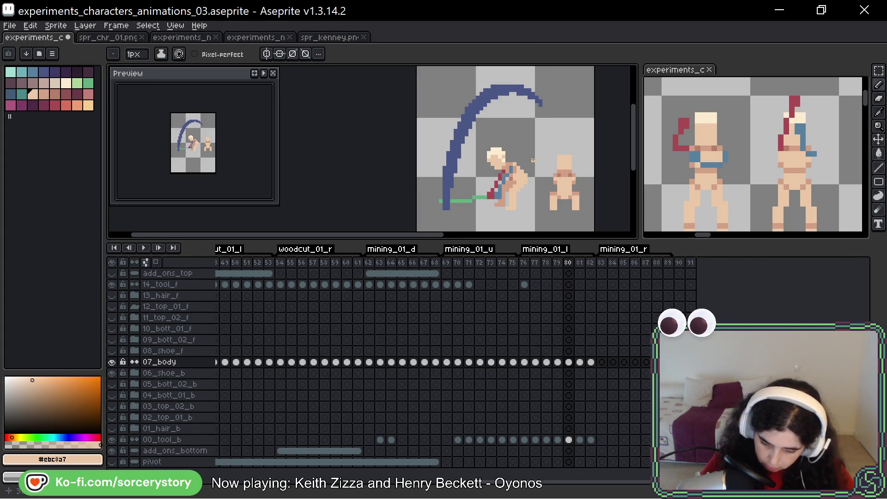
{"action": "scroll", "coordinate": [578, 148], "scroll_direction": "up", "scroll_amount": 1}
{"action": "left_click_drag", "start_coordinate": [577, 147], "coordinate": [548, 141]}
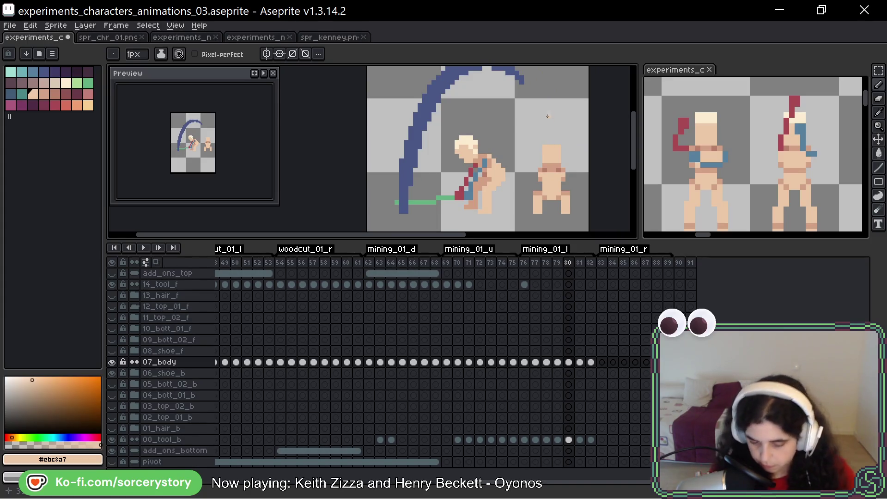
{"action": "left_click_drag", "start_coordinate": [565, 123], "coordinate": [542, 107]}
- Compare frames 80 and 81, then paint light skin #ebc8a7 face pixels into frame 81's head
{"action": "key", "text": "Right"}
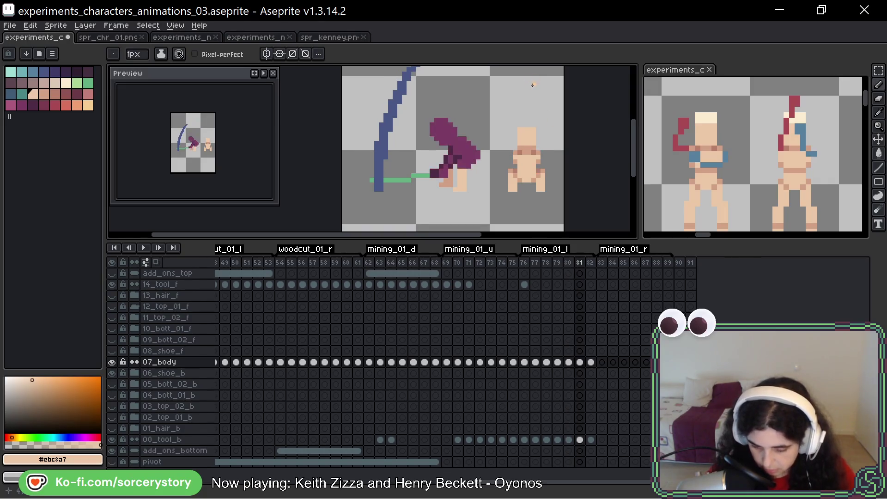
{"action": "key", "text": "Left"}
{"action": "key", "text": "Right"}
{"action": "key", "text": "Left"}
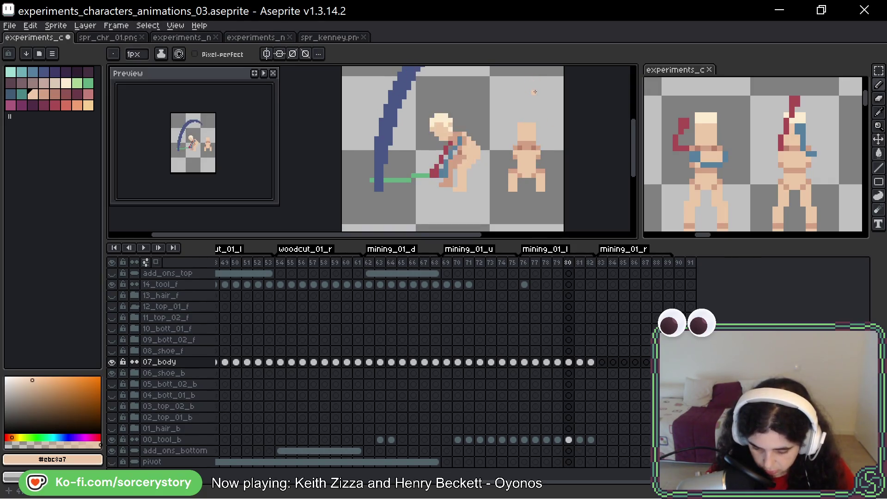
{"action": "key", "text": "Right"}
{"action": "key", "text": "Left"}
{"action": "key", "text": "Right"}
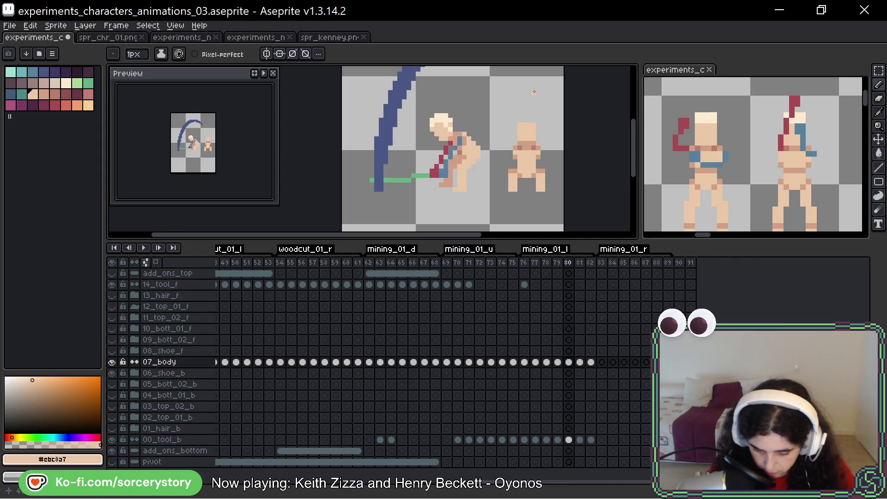
{"action": "left_click", "coordinate": [453, 163], "text": "alt"}
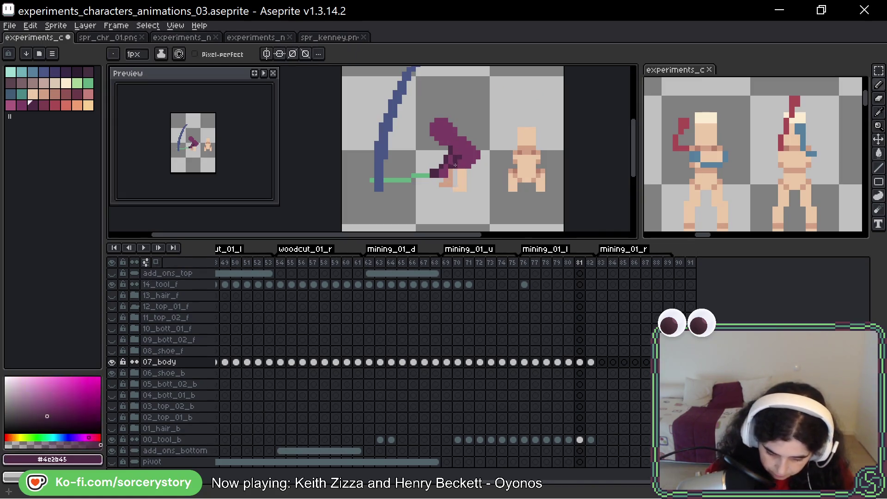
{"action": "left_click", "coordinate": [520, 173], "text": "alt"}
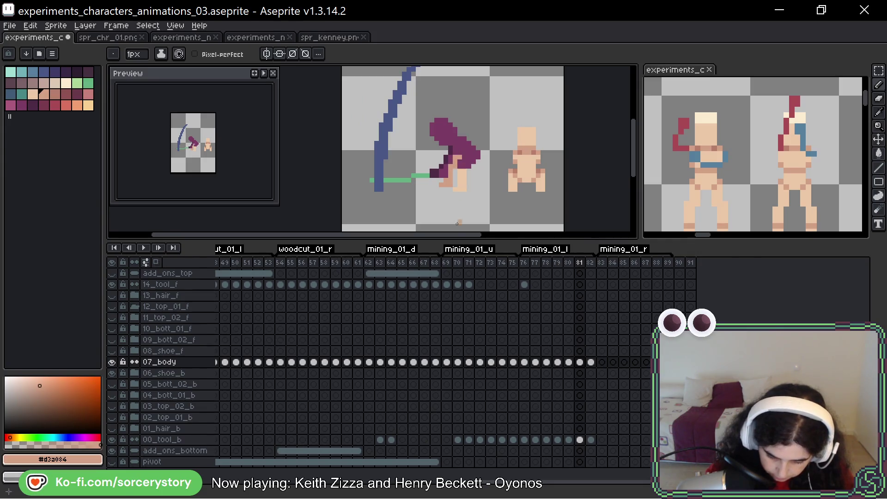
{"action": "left_click", "coordinate": [469, 175], "text": "alt"}
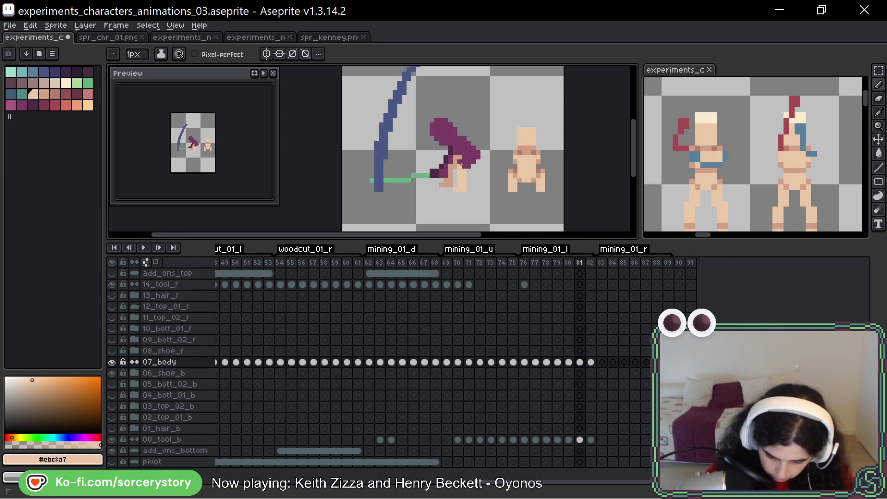
{"action": "left_click", "coordinate": [466, 163]}
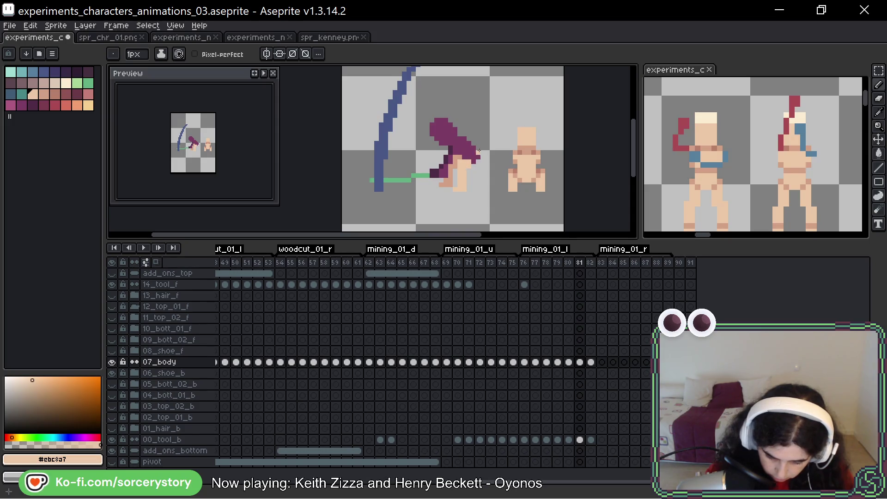
{"action": "left_click", "coordinate": [476, 156]}
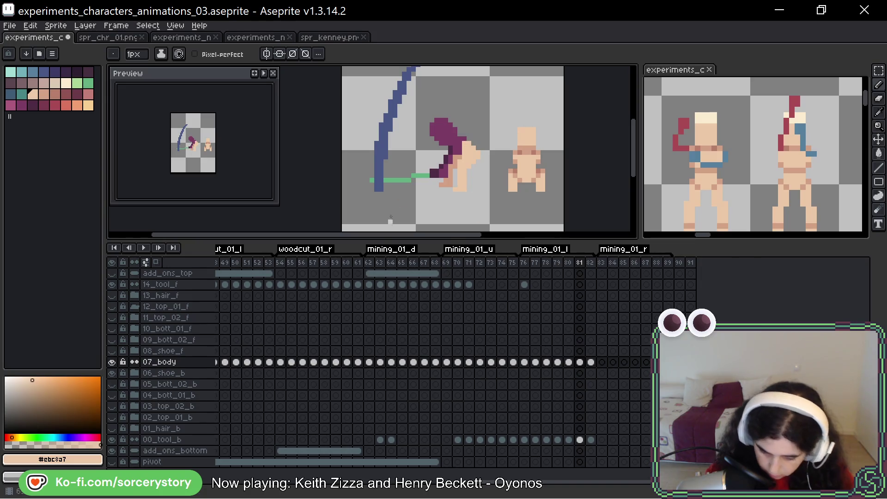
- Check the reference character sheet, then re-sample the purple hair and skin tones
{"action": "key", "text": "alt+Tab"}
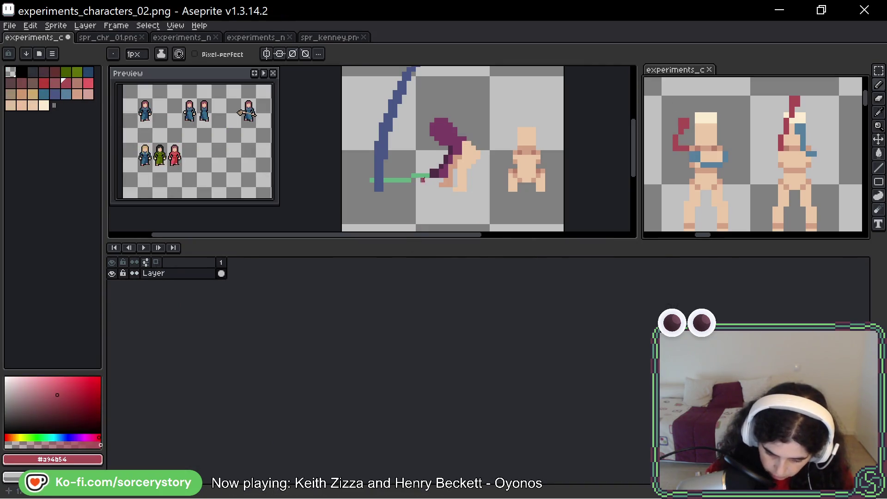
{"action": "key", "text": "ctrl+Tab"}
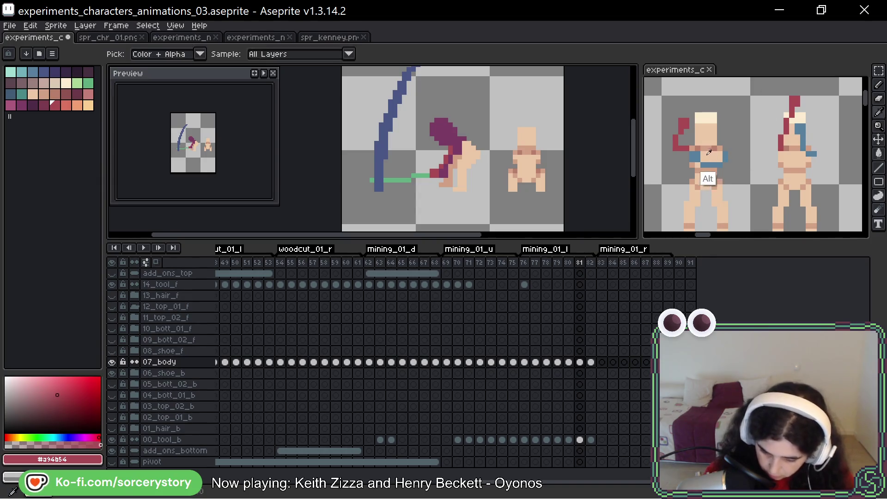
{"action": "key", "text": "alt+Tab"}
{"action": "key", "text": "ctrl+Tab"}
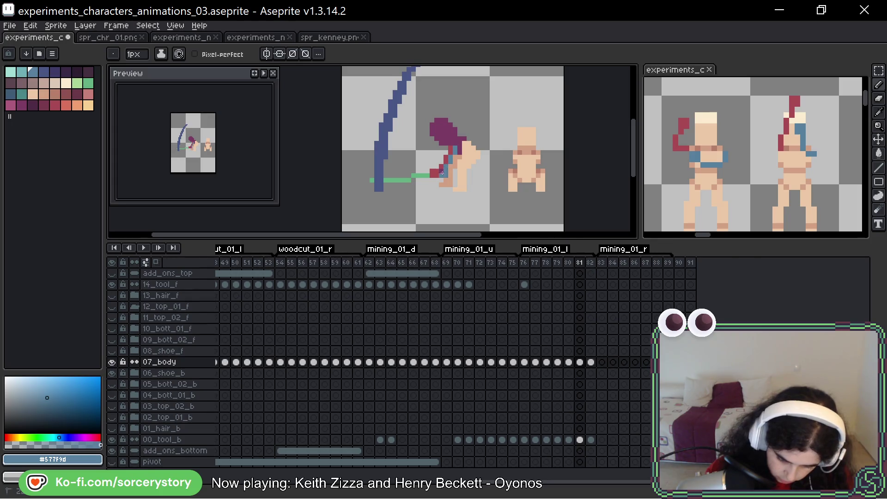
{"action": "key", "text": "Left"}
{"action": "key", "text": "Right"}
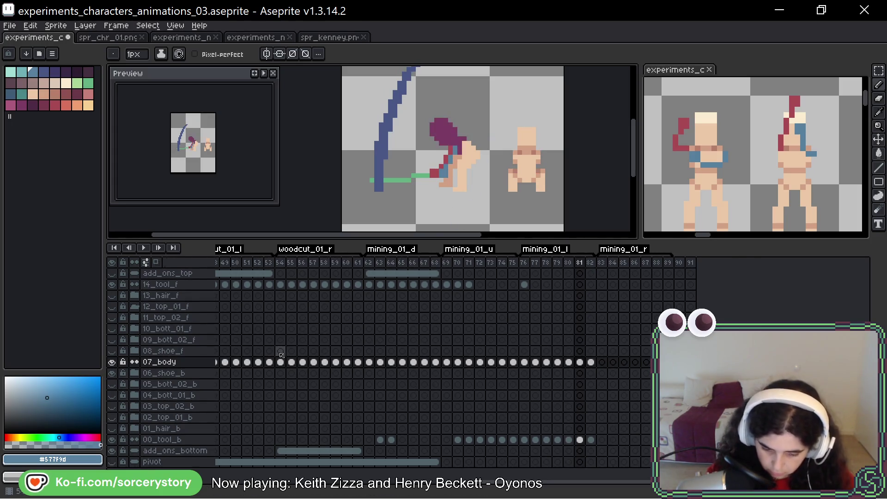
{"action": "left_click", "coordinate": [461, 153], "text": "alt"}
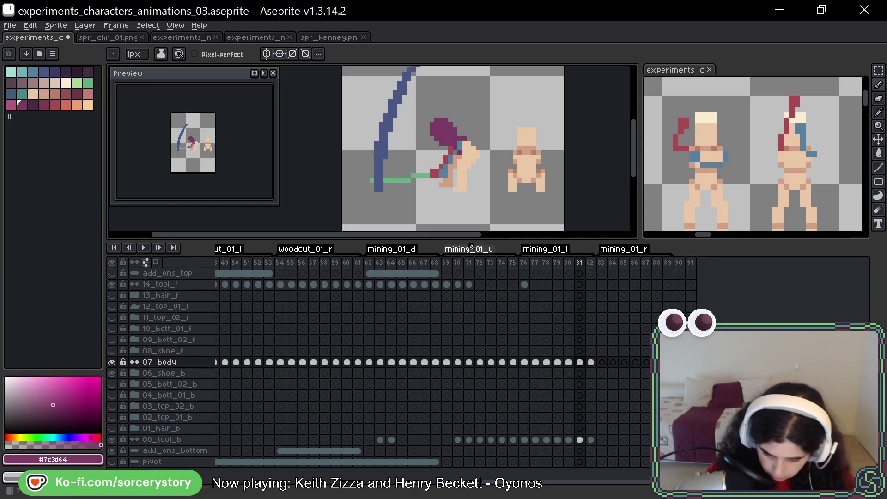
{"action": "left_click", "coordinate": [456, 148], "text": "alt"}
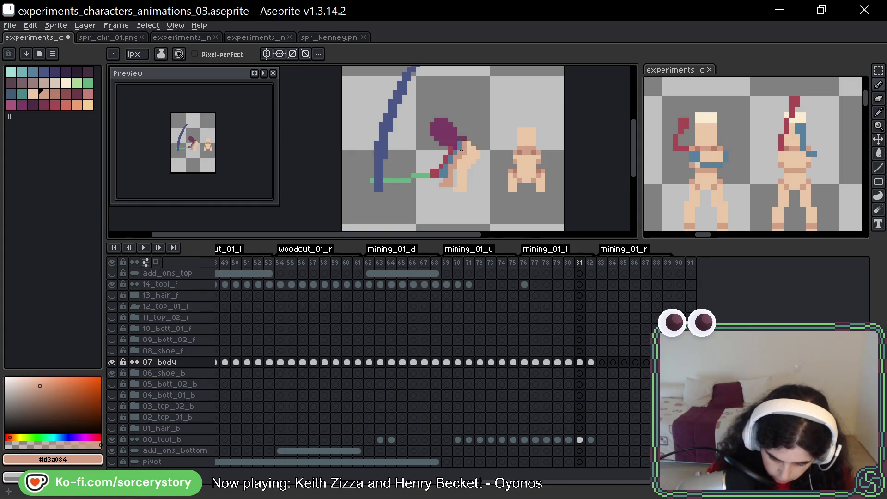
{"action": "left_click", "coordinate": [467, 172], "text": "alt"}
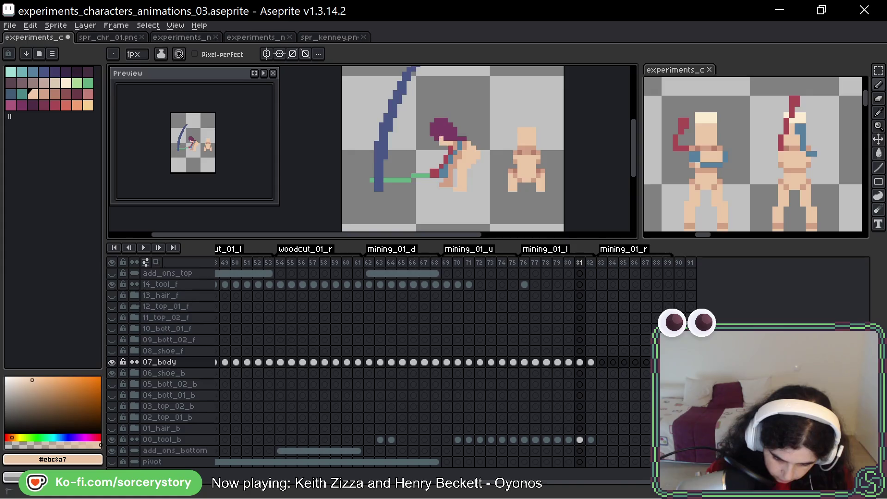
- Paint light skin tones over frame 81's face and hair, leaving a thin purple hairline
{"action": "left_click_drag", "start_coordinate": [435, 131], "coordinate": [452, 138]}
{"action": "key", "text": "alt"}
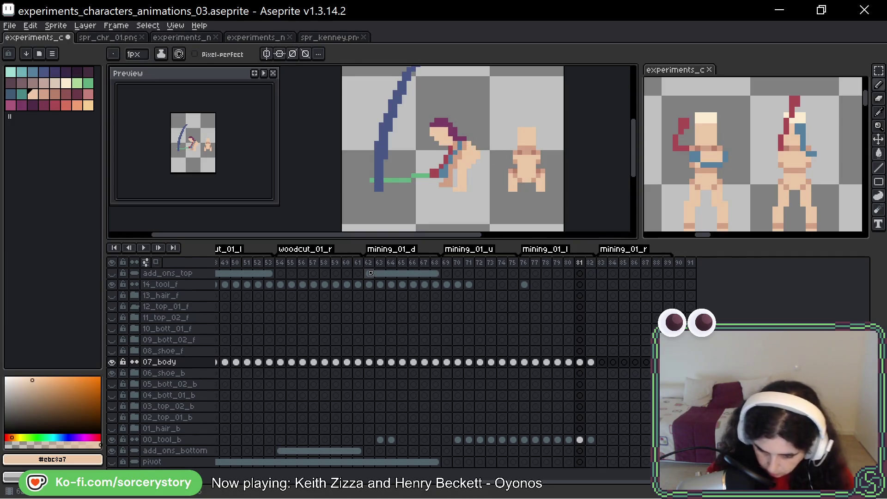
{"action": "left_click", "coordinate": [465, 169], "text": "alt"}
{"action": "left_click", "coordinate": [468, 140], "text": "alt"}
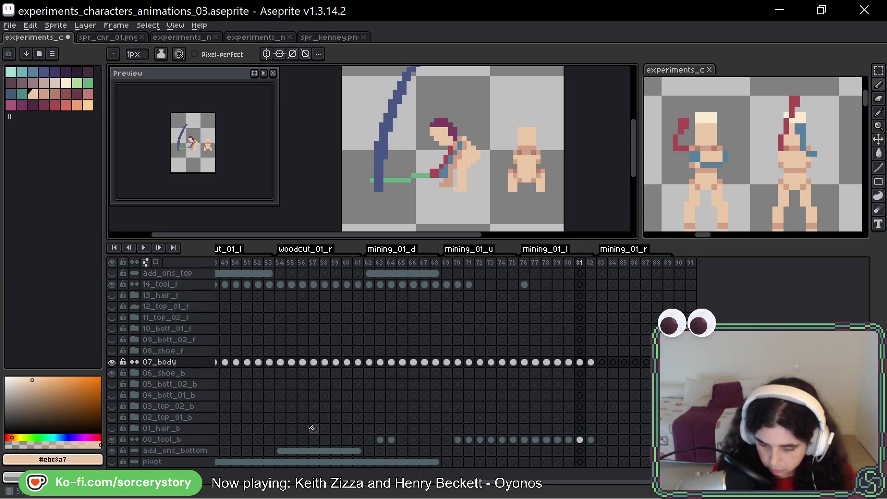
{"action": "left_click", "coordinate": [462, 159], "text": "alt"}
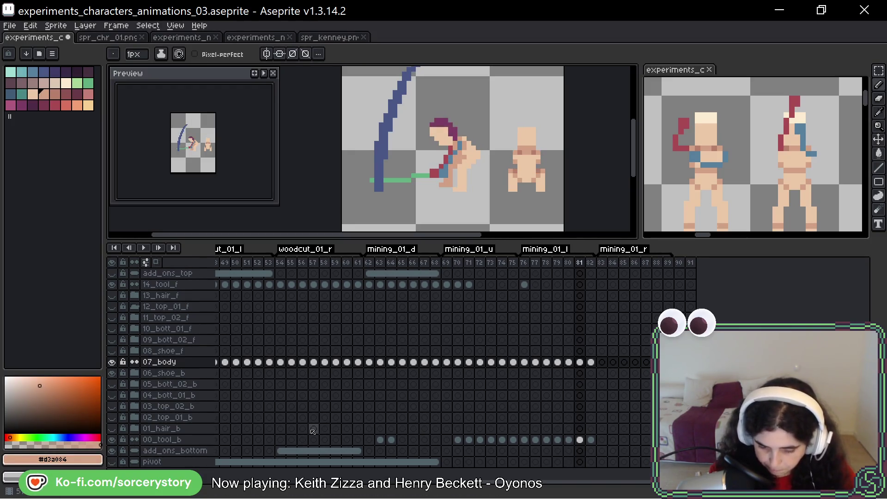
{"action": "left_click", "coordinate": [466, 157], "text": "alt"}
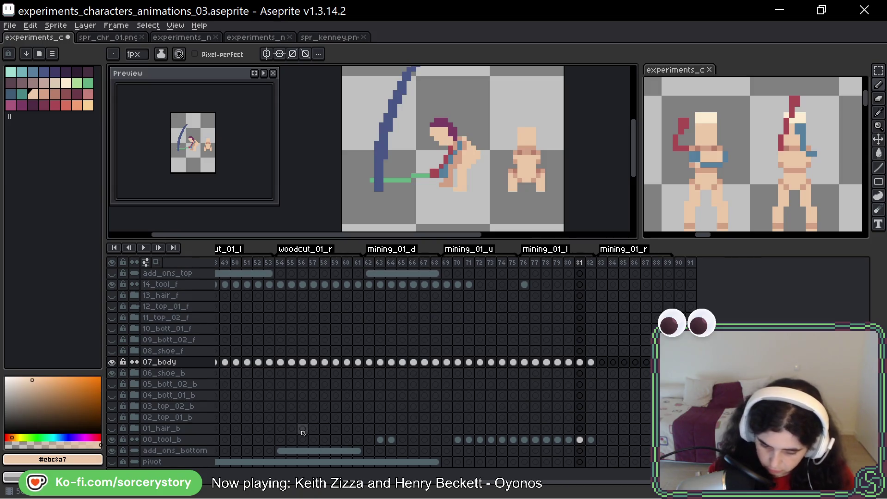
- Flip between frames 80 and 81 to compare the repainted head
{"action": "key", "text": "Left"}
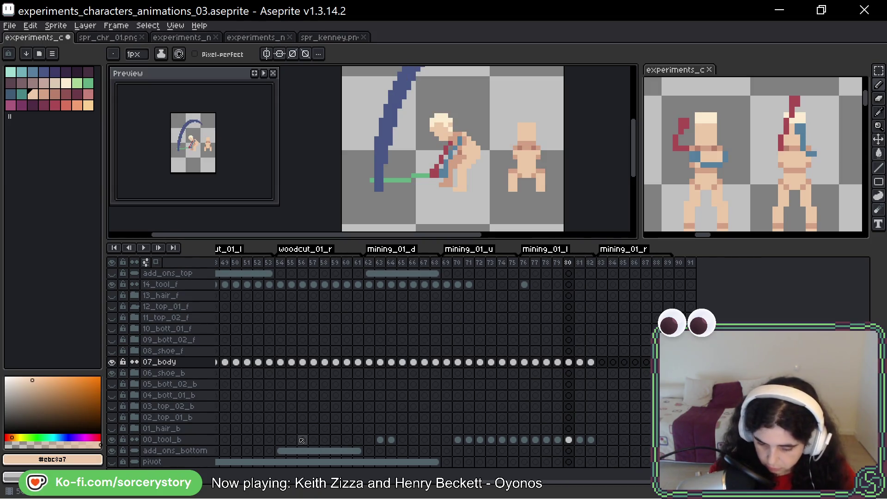
{"action": "key", "text": "Right"}
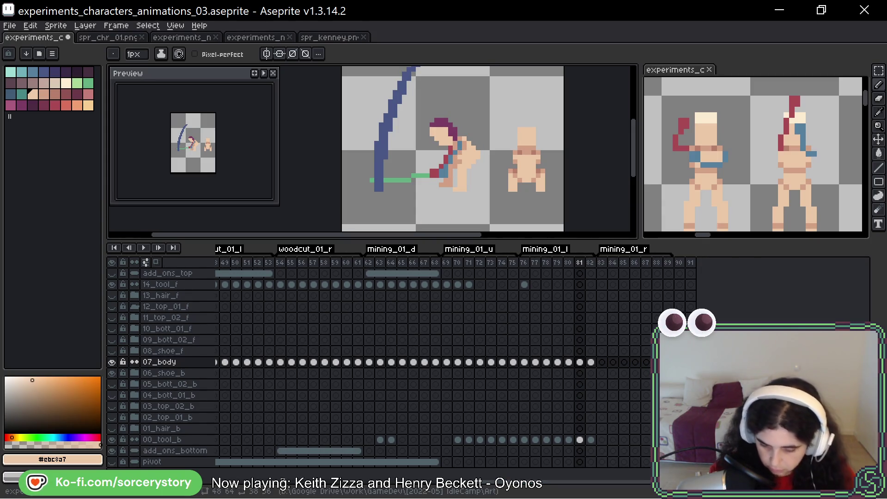
{"action": "key", "text": "Left"}
{"action": "key", "text": "Right"}
{"action": "key", "text": "Left"}
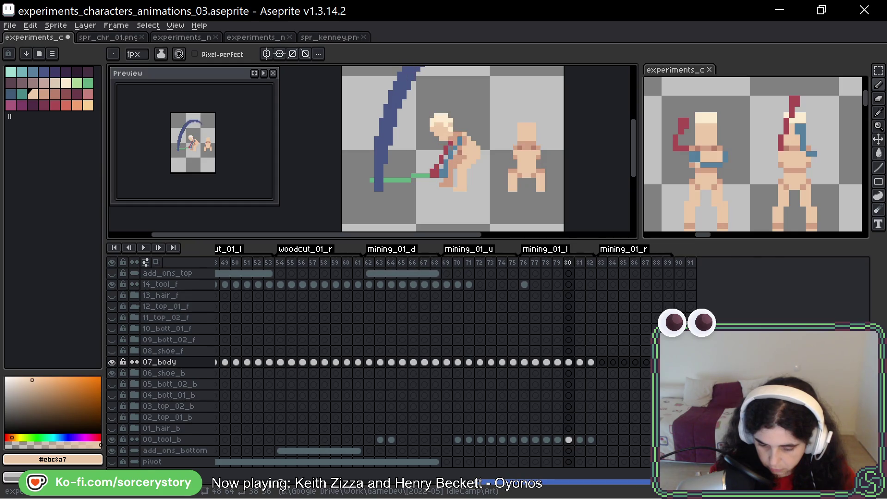
{"action": "key", "text": "Right"}
{"action": "key", "text": "Left"}
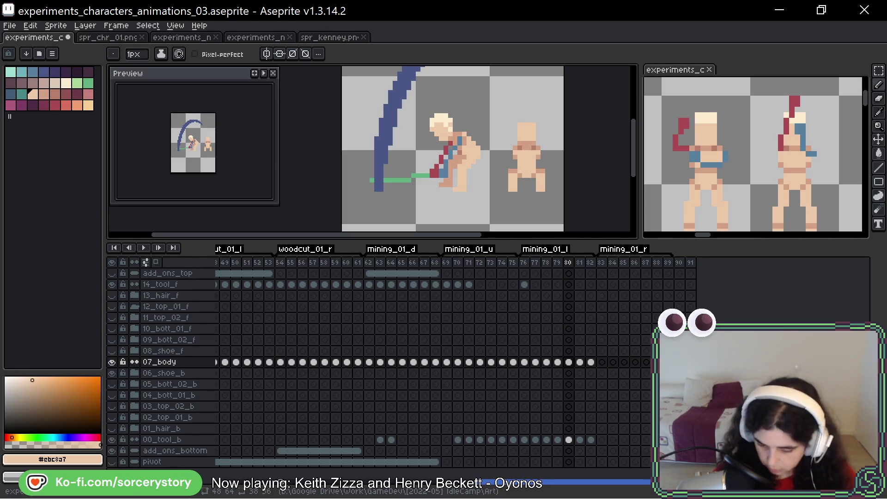
{"action": "key", "text": "Left"}
{"action": "key", "text": "Right"}
{"action": "key", "text": "Right"}
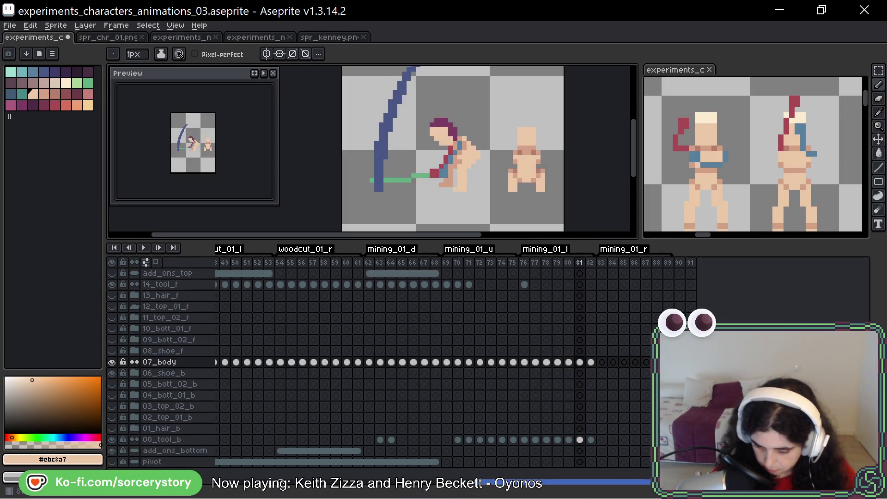
{"action": "key", "text": "Left"}
{"action": "key", "text": "Right"}
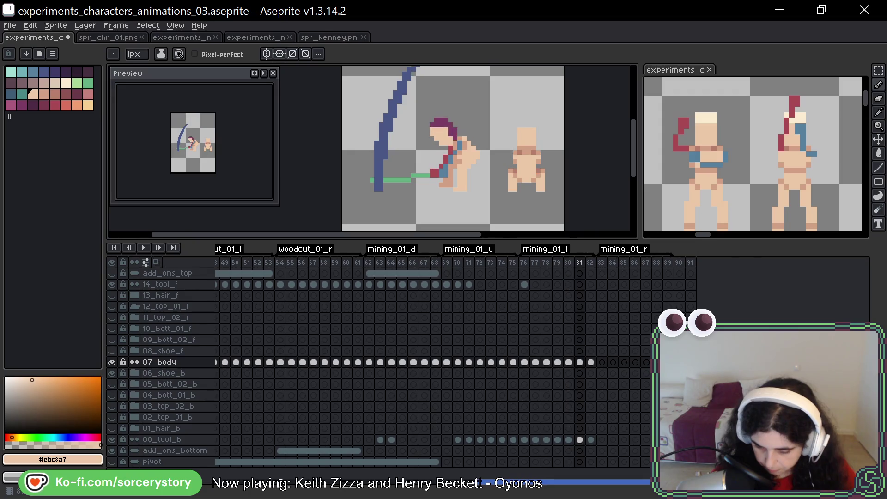
{"action": "key", "text": "Left"}
{"action": "key", "text": "Right"}
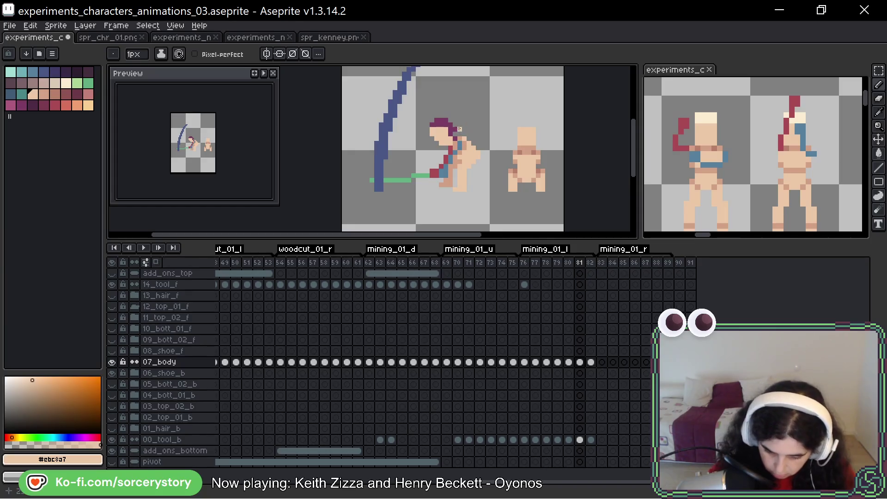
- Sample the darker skin tone #d3a084 and return to frame 80
{"action": "key", "text": "alt"}
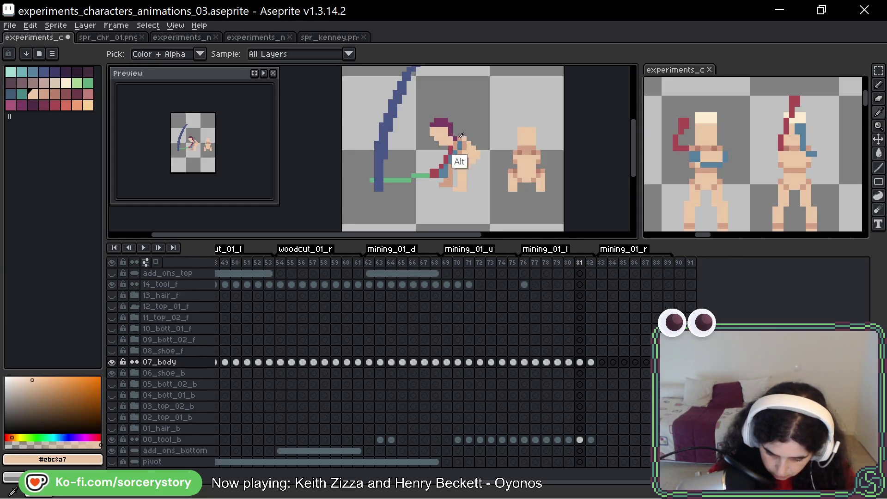
{"action": "left_click", "coordinate": [461, 135], "text": "alt"}
{"action": "key", "text": "Left"}
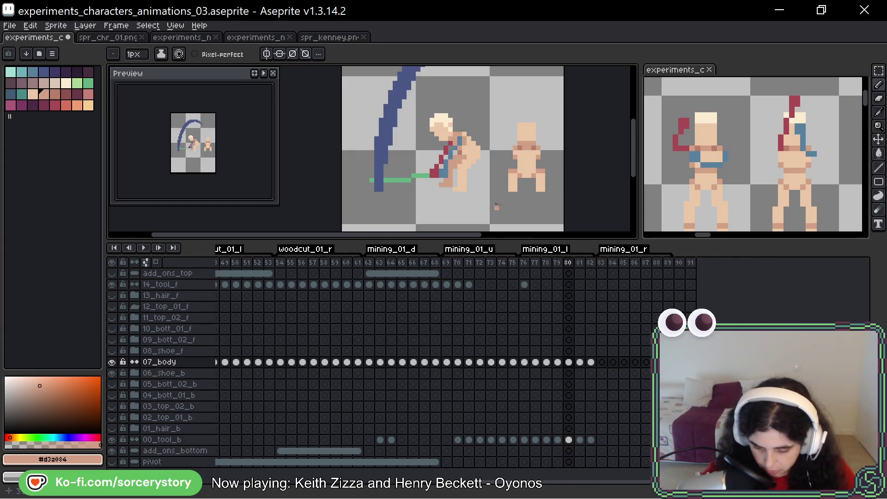
- Select frame 80's pale-haired head with the rectangular marquee
{"action": "left_click", "coordinate": [880, 70]}
{"action": "scroll", "coordinate": [473, 135], "scroll_direction": "up", "scroll_amount": 2}
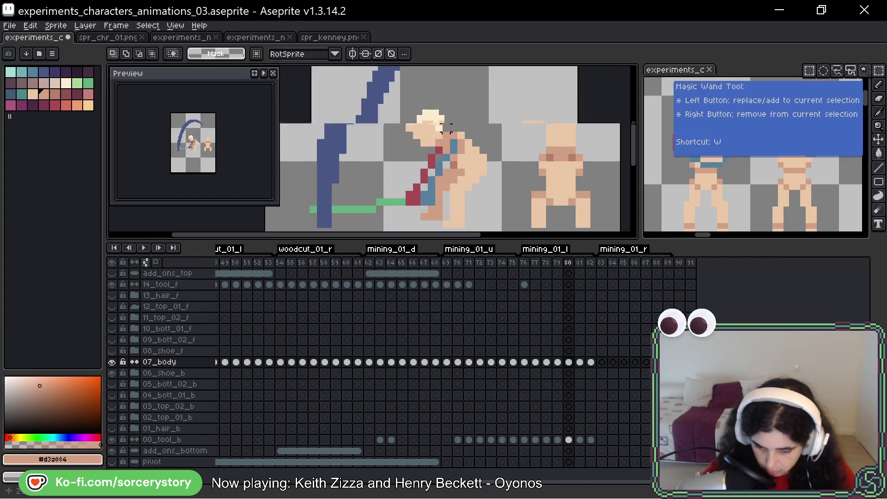
{"action": "left_click_drag", "start_coordinate": [399, 96], "coordinate": [438, 141]}
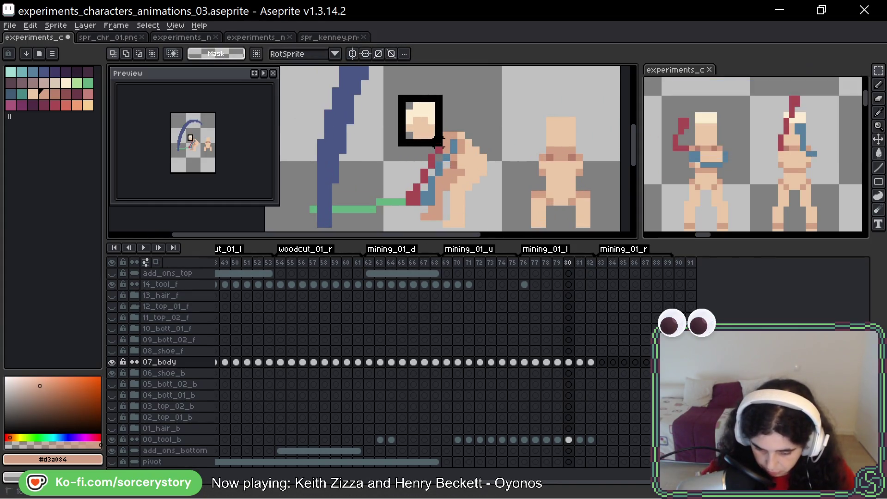
{"action": "left_click", "coordinate": [460, 154]}
{"action": "left_click_drag", "start_coordinate": [381, 92], "coordinate": [445, 149]}
- Paste the head onto frame 81's bent-over miner and commit its placement
{"action": "left_click", "coordinate": [468, 159]}
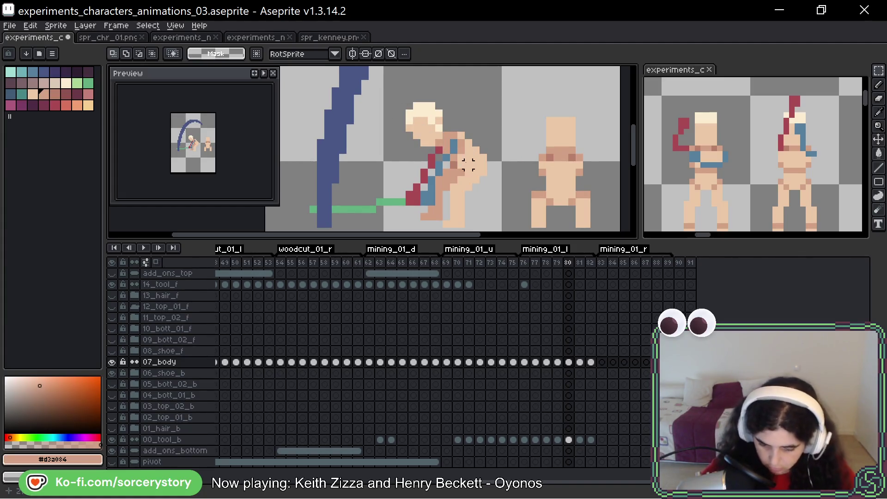
{"action": "key", "text": "Right"}
{"action": "mouse_move", "coordinate": [467, 103]}
{"action": "left_mouse_down"}
{"action": "mouse_move", "coordinate": [459, 127]}
{"action": "mouse_move", "coordinate": [418, 114]}
{"action": "mouse_move", "coordinate": [451, 113]}
{"action": "mouse_move", "coordinate": [416, 152]}
{"action": "left_mouse_up"}
{"action": "key", "text": "ctrl+v"}
{"action": "scroll", "coordinate": [416, 152], "scroll_direction": "down", "scroll_amount": 1}
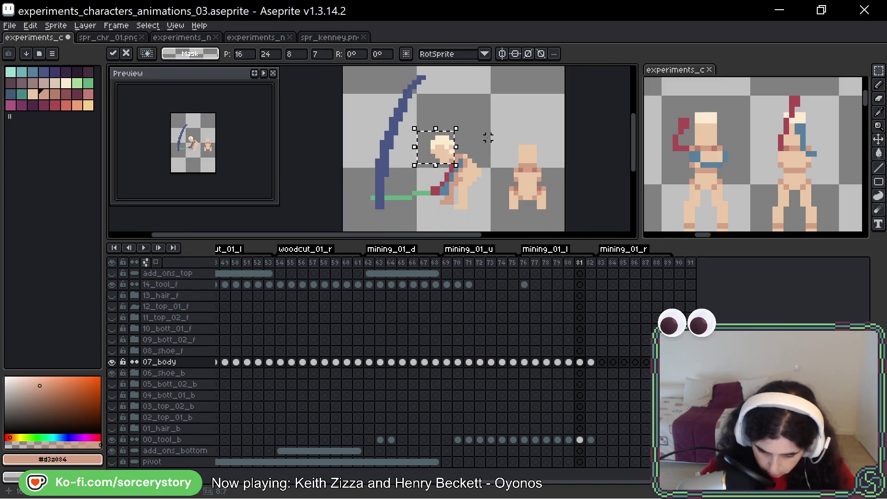
{"action": "key", "text": "Return"}
{"action": "scroll", "coordinate": [468, 122], "scroll_direction": "down", "scroll_amount": 1}
{"action": "key", "text": "Right"}
- Paste the cream-haired head onto frame 82, nudge it down onto the neck, and commit
{"action": "scroll", "coordinate": [469, 122], "scroll_direction": "up", "scroll_amount": 2}
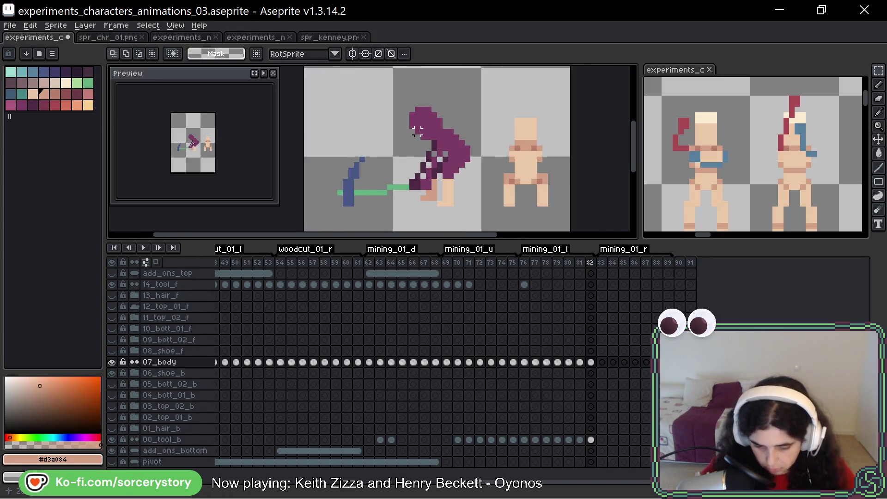
{"action": "key", "text": "ctrl+v"}
{"action": "mouse_move", "coordinate": [506, 117]}
{"action": "left_mouse_down"}
{"action": "mouse_move", "coordinate": [504, 143]}
{"action": "mouse_move", "coordinate": [506, 124]}
{"action": "left_mouse_up"}
{"action": "key", "text": "Return"}
{"action": "scroll", "coordinate": [497, 113], "scroll_direction": "down", "scroll_amount": 2}
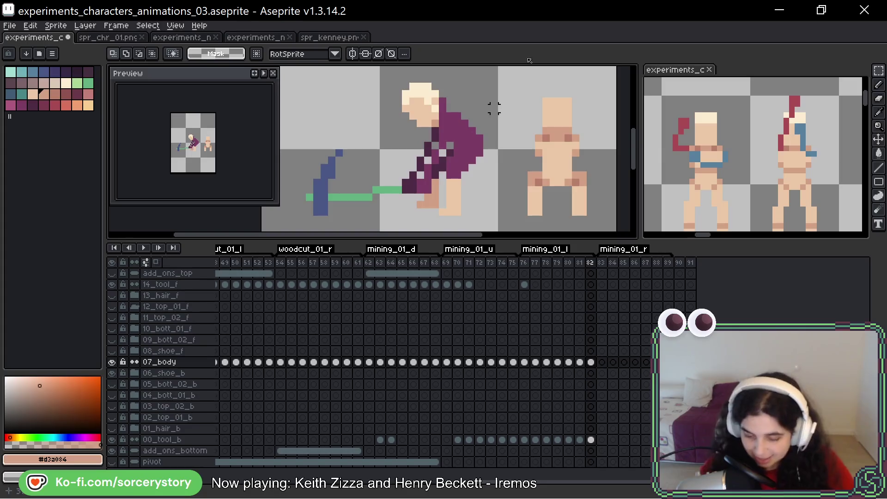
{"action": "left_click_drag", "start_coordinate": [486, 96], "coordinate": [490, 124]}
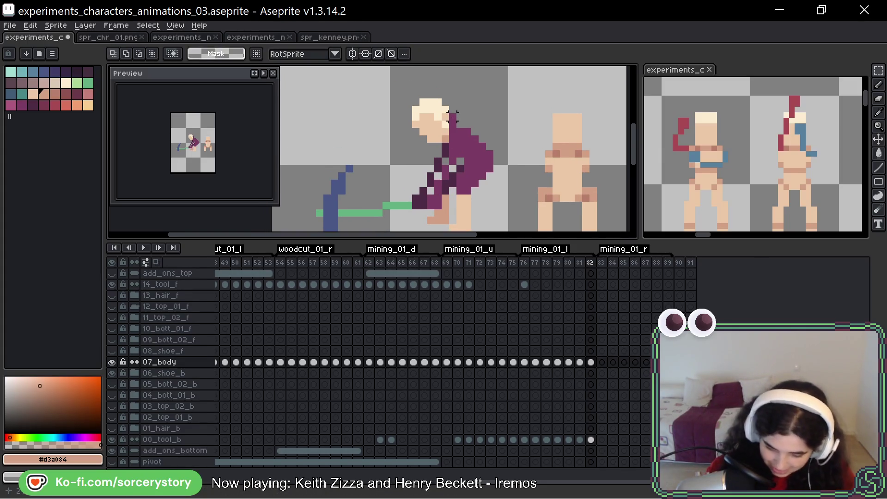
{"action": "key", "text": "b"}
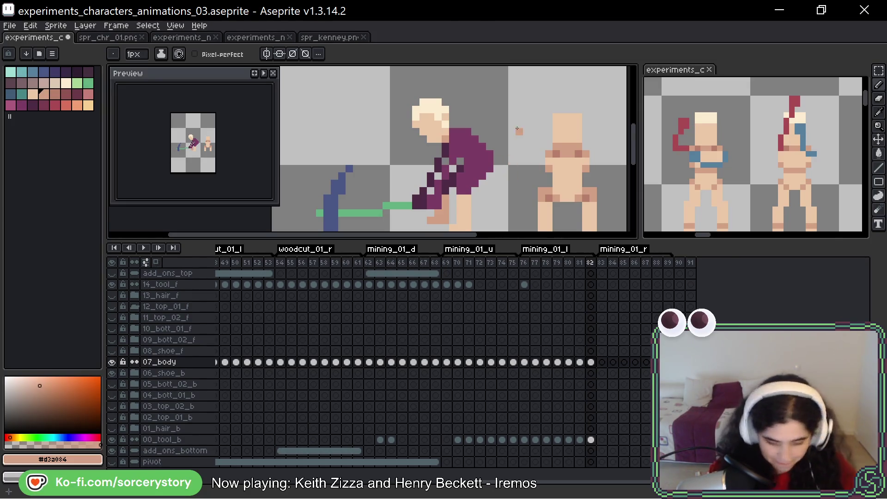
- Sample red from frame 81 and draw a red line down frame 82's arm to the hand
{"action": "key", "text": "Left"}
{"action": "left_click", "coordinate": [448, 164], "text": "alt"}
{"action": "key", "text": "Right"}
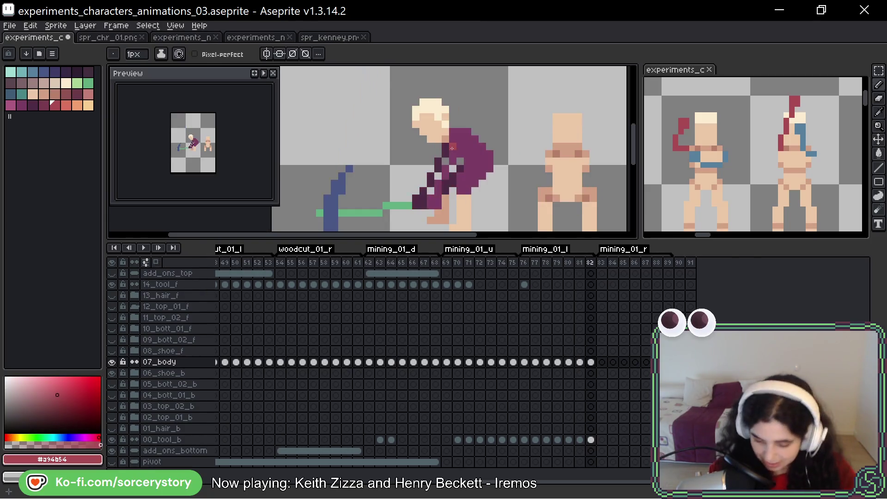
{"action": "left_click_drag", "start_coordinate": [446, 152], "coordinate": [415, 207]}
{"action": "left_click", "coordinate": [430, 220]}
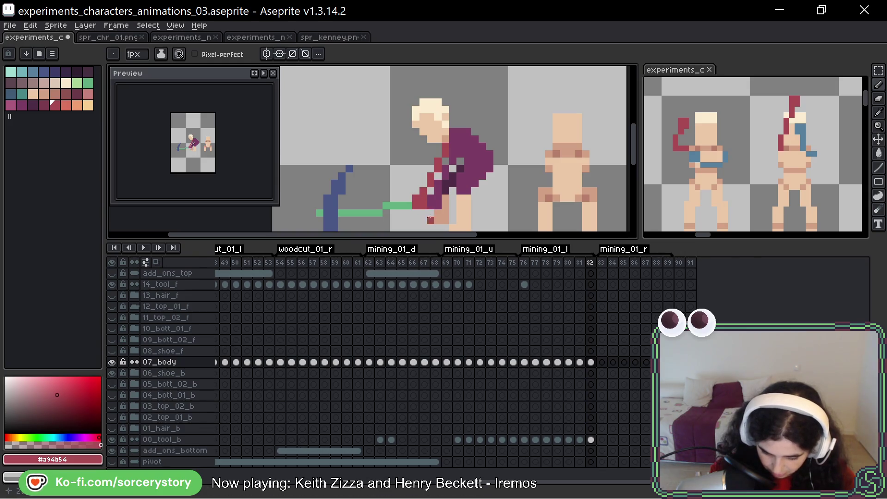
{"action": "key", "text": "Left"}
{"action": "key", "text": "Right"}
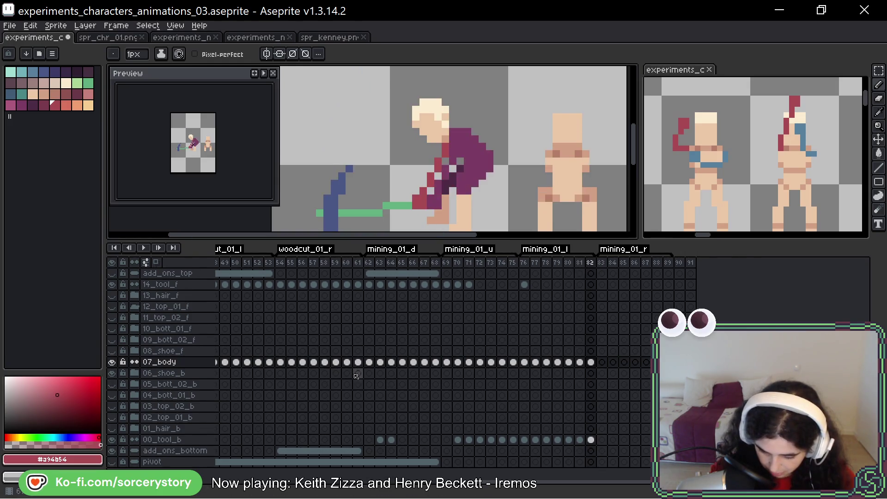
- Sample the blue strap colour and draw a diagonal blue strap across the torso
{"action": "key", "text": "Left"}
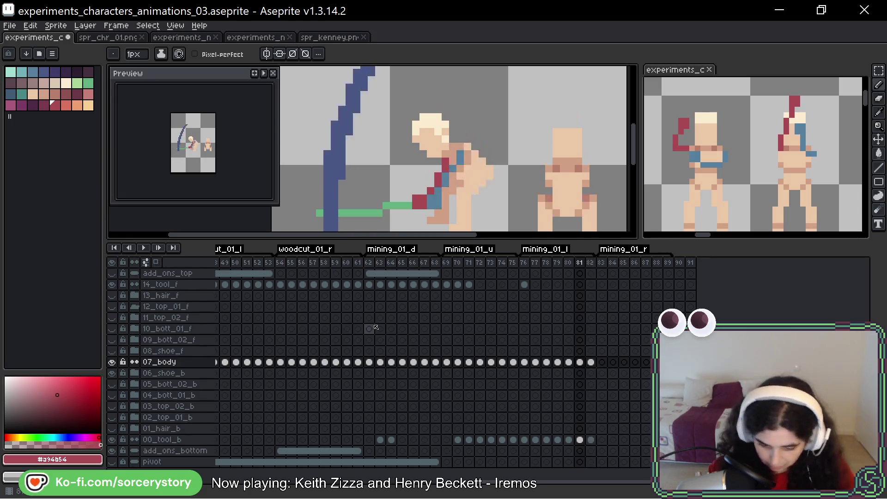
{"action": "left_click", "coordinate": [438, 178], "text": "alt"}
{"action": "key", "text": "Right"}
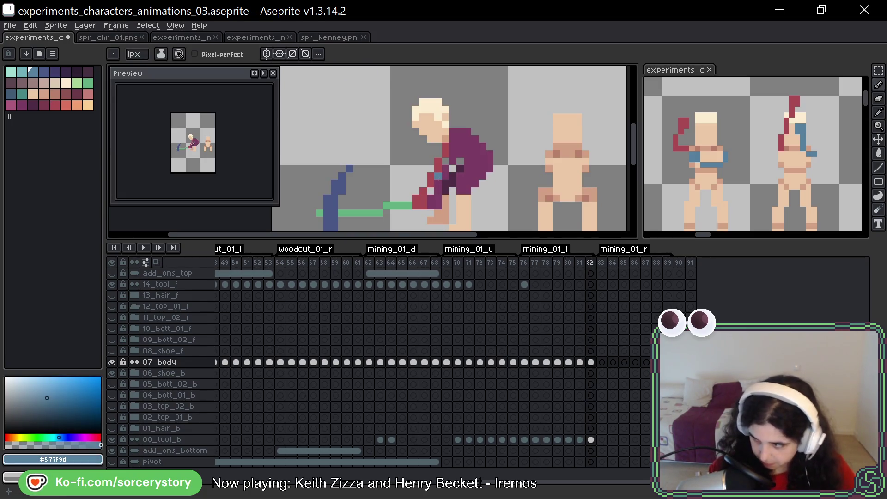
{"action": "key", "text": "Left"}
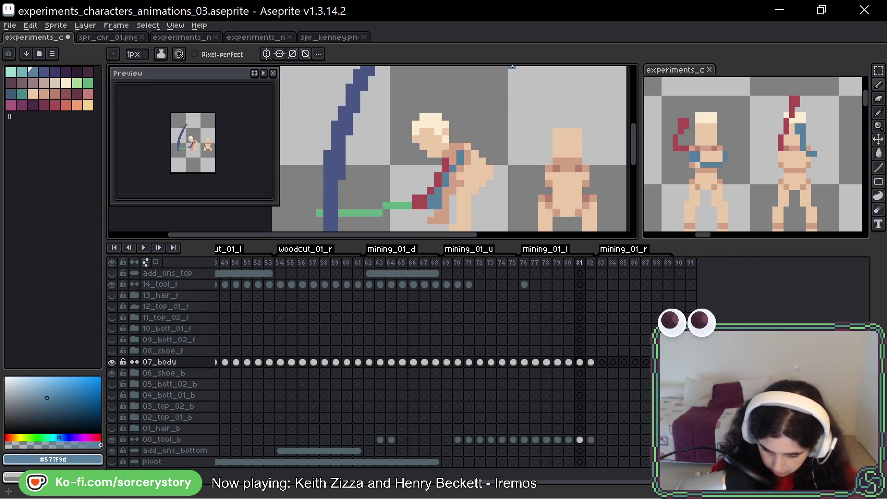
{"action": "key", "text": "Right"}
{"action": "left_click", "coordinate": [467, 140]}
{"action": "left_click_drag", "start_coordinate": [461, 139], "coordinate": [436, 201]}
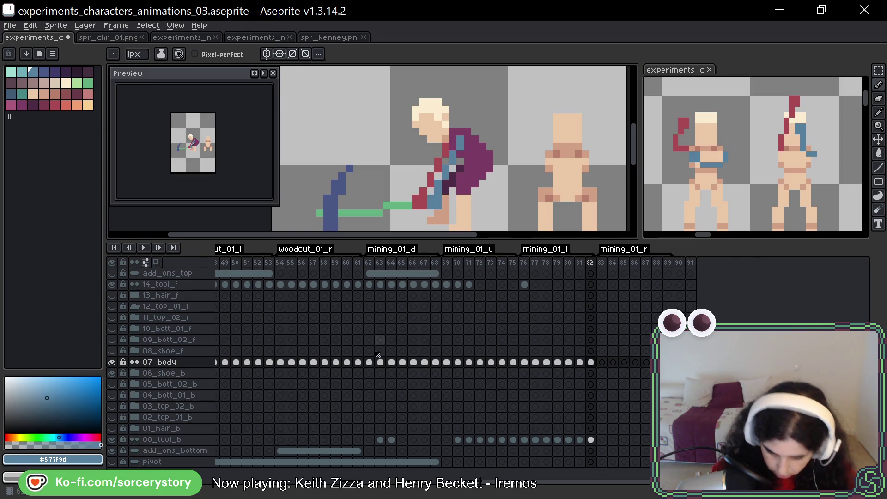
{"action": "key", "text": "Left"}
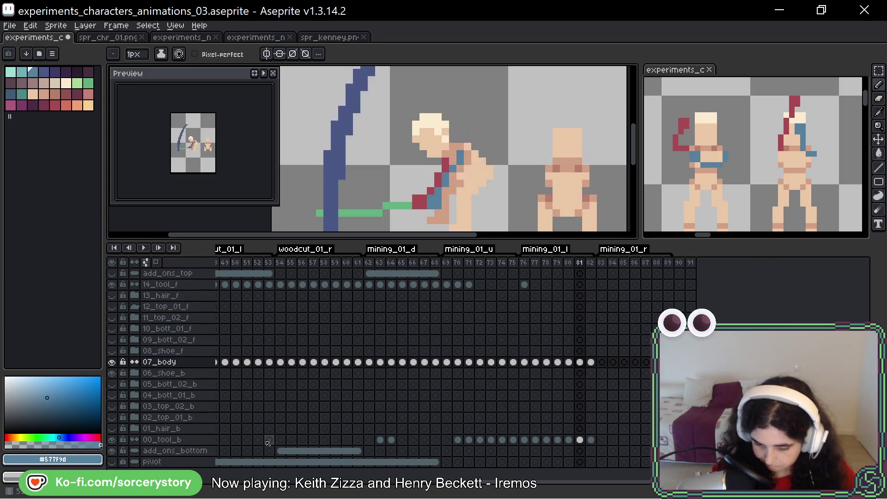
{"action": "key", "text": "Right"}
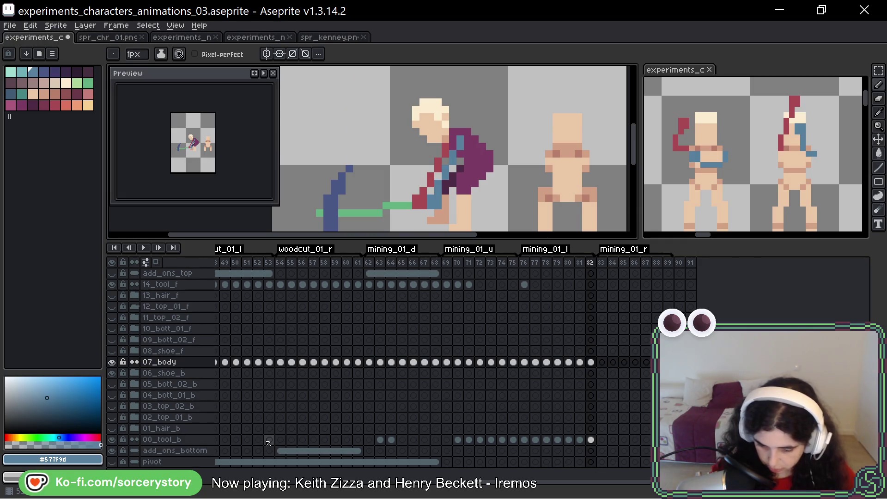
- Paint over the purple shirt on the back in light skin tone #ebc8a7
{"action": "left_click", "coordinate": [564, 180], "text": "alt"}
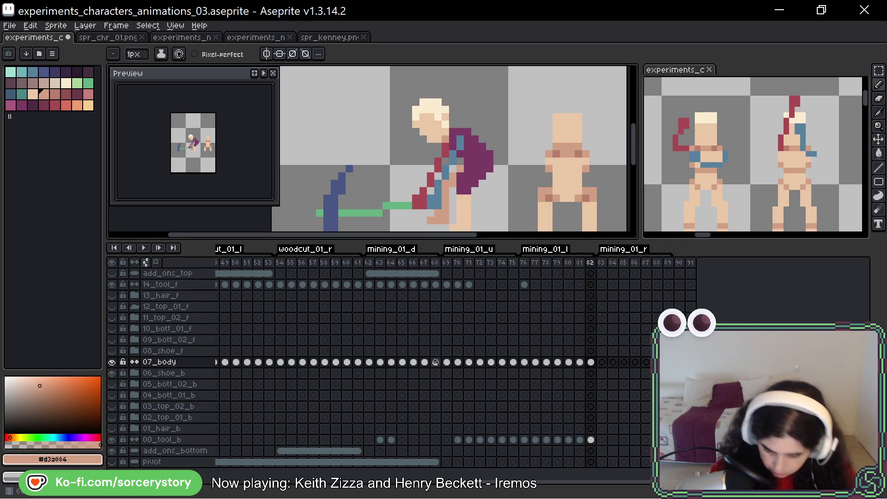
{"action": "key", "text": "Left"}
{"action": "key", "text": "Right"}
{"action": "key", "text": "Left"}
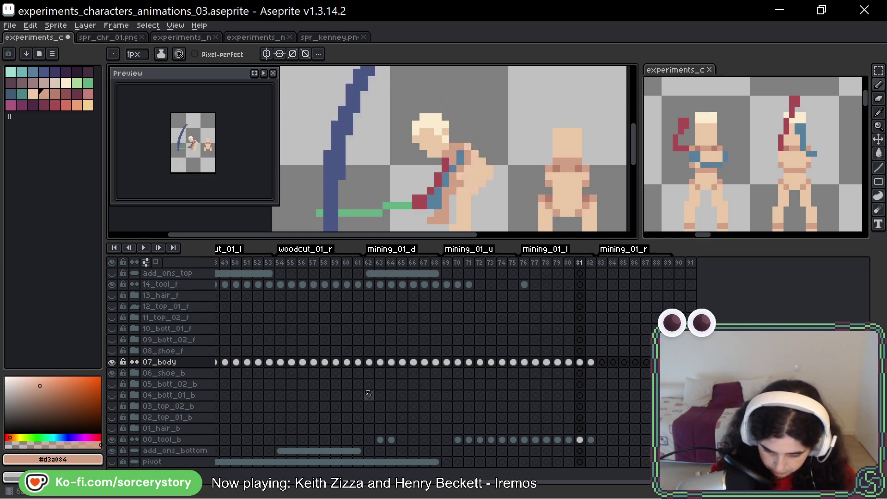
{"action": "key", "text": "Right"}
{"action": "key", "text": "Left"}
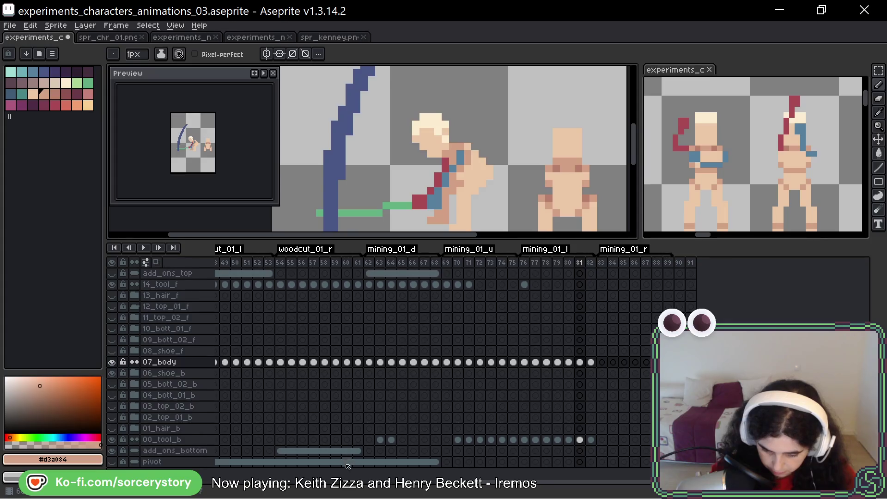
{"action": "key", "text": "Right"}
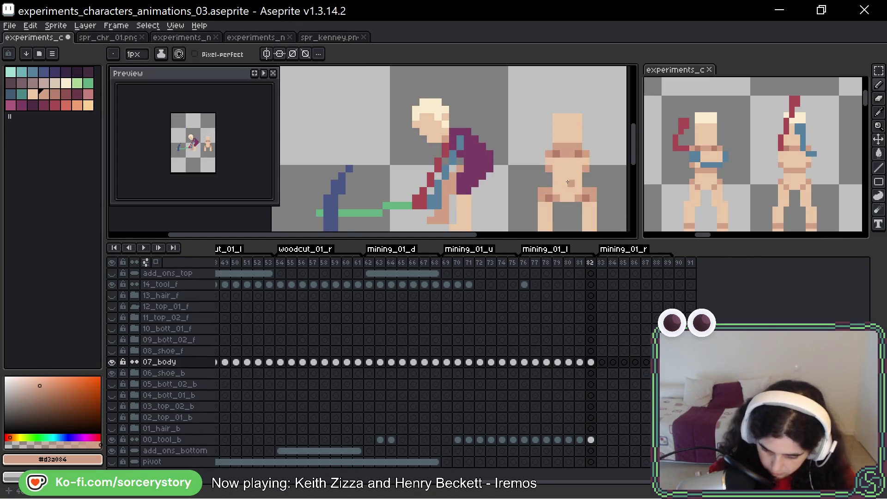
{"action": "key", "text": "bracketleft"}
{"action": "mouse_move", "coordinate": [461, 184]}
{"action": "left_mouse_down"}
{"action": "mouse_move", "coordinate": [481, 162]}
{"action": "mouse_move", "coordinate": [483, 173]}
{"action": "mouse_move", "coordinate": [479, 157]}
{"action": "left_mouse_up"}
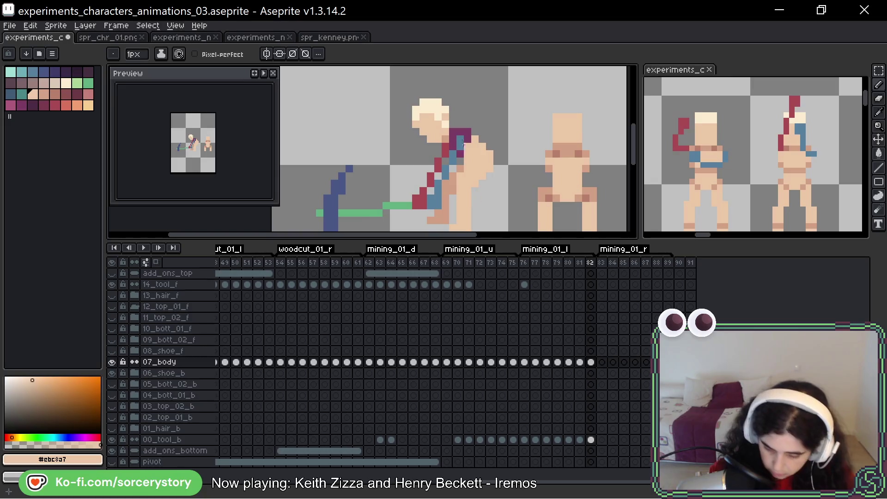
- Paint the shoulder and upper back in pinkish skin #d3a0a4, keeping the blue strap
{"action": "left_click", "coordinate": [575, 159], "text": "alt"}
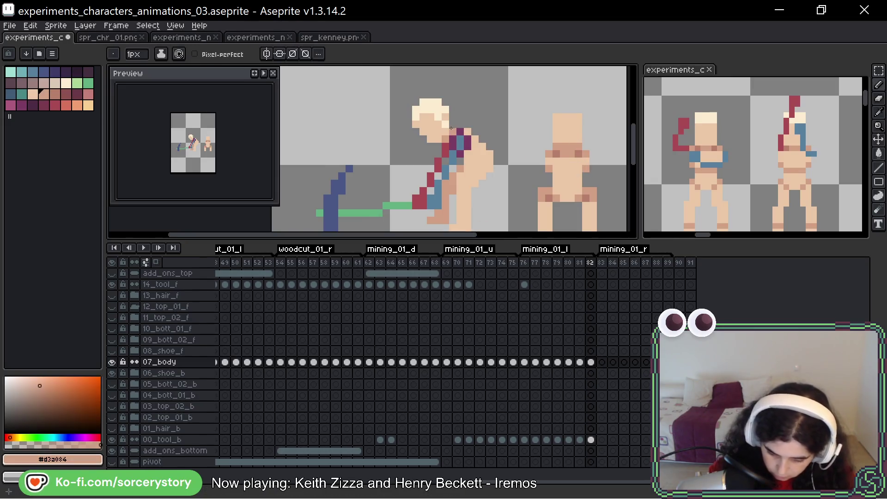
{"action": "left_click_drag", "start_coordinate": [452, 141], "coordinate": [469, 140]}
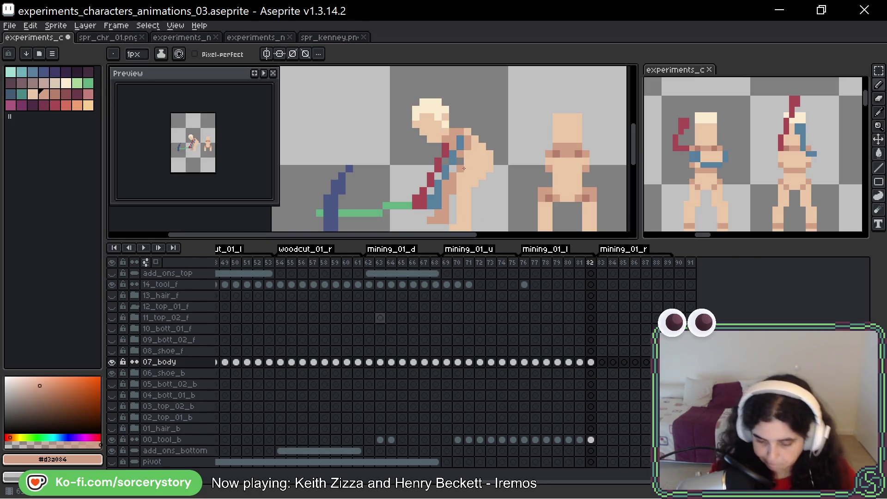
{"action": "key", "text": "Left"}
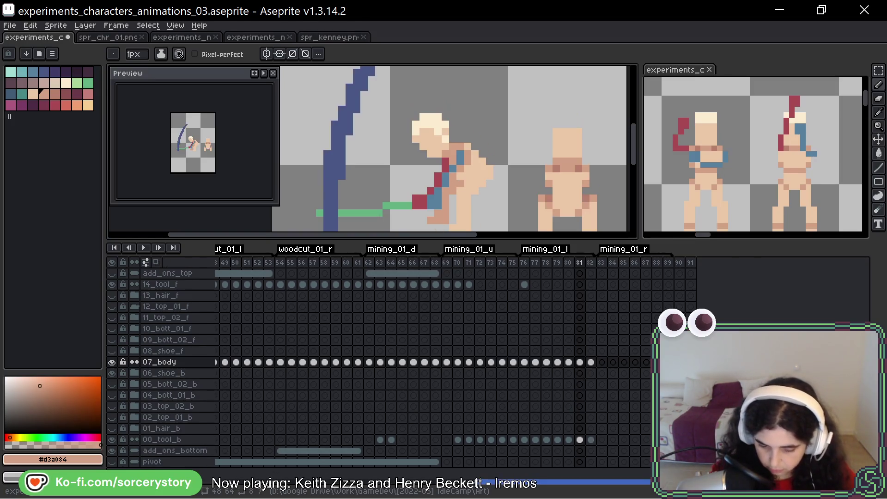
{"action": "key", "text": "Right"}
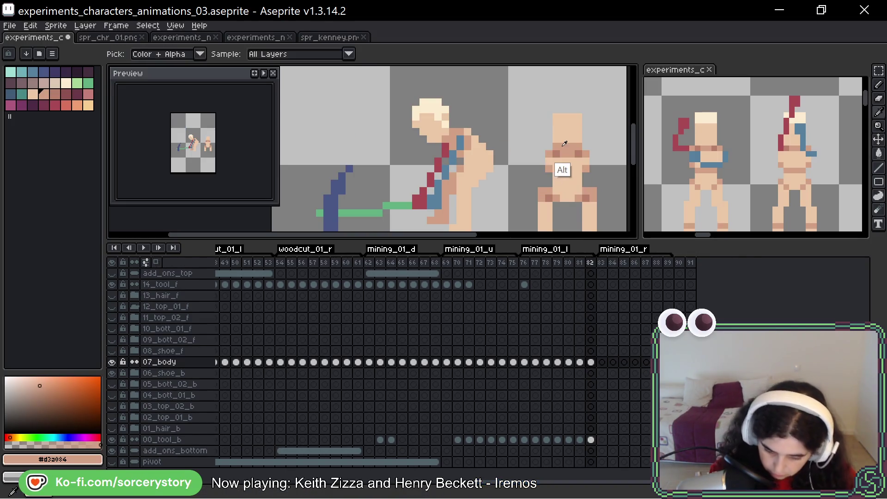
- Sample the darker shading #b87c6c and step back to frame 81
{"action": "left_click", "coordinate": [557, 151], "text": "alt"}
{"action": "left_click", "coordinate": [461, 161], "text": "alt"}
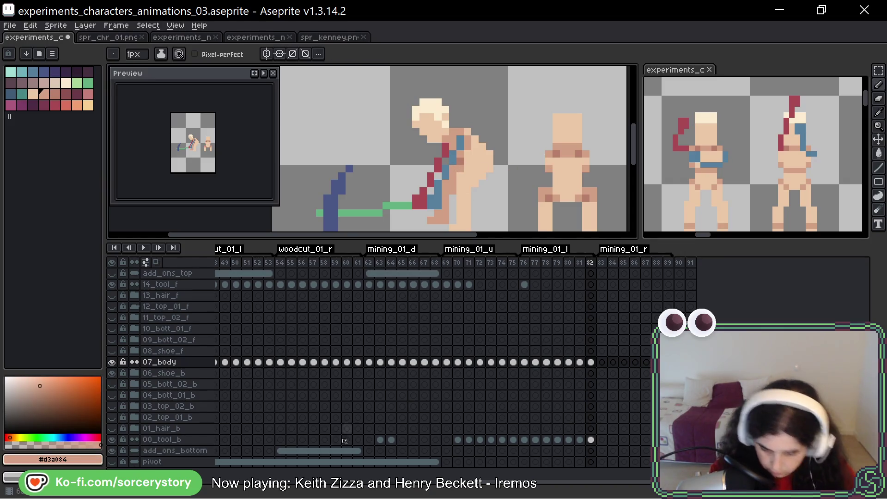
{"action": "key", "text": "Left"}
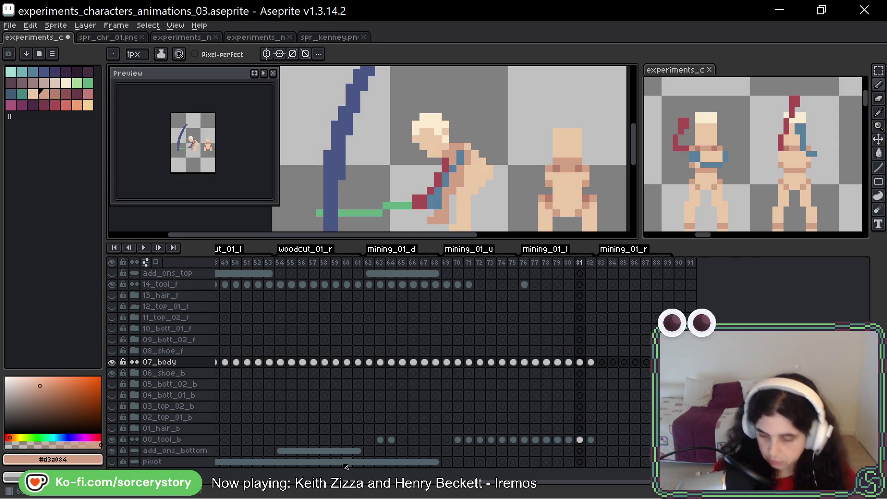
{"action": "key", "text": "super+x"}
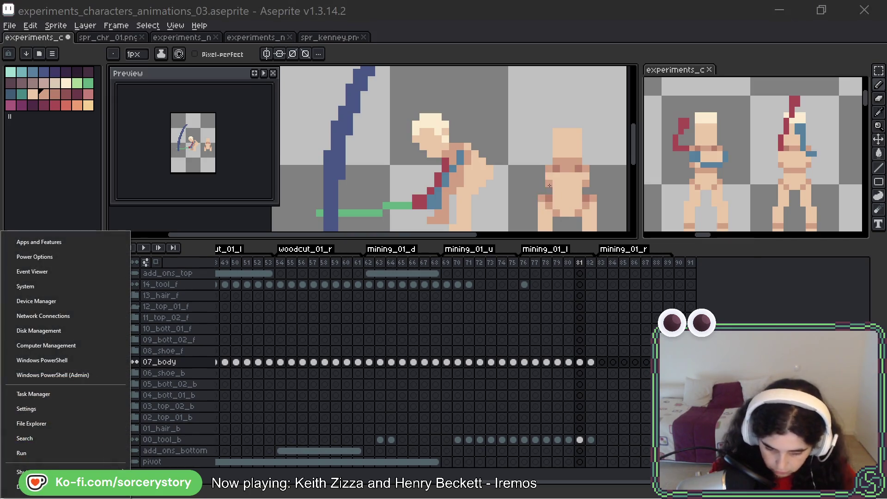
{"action": "key", "text": "Escape"}
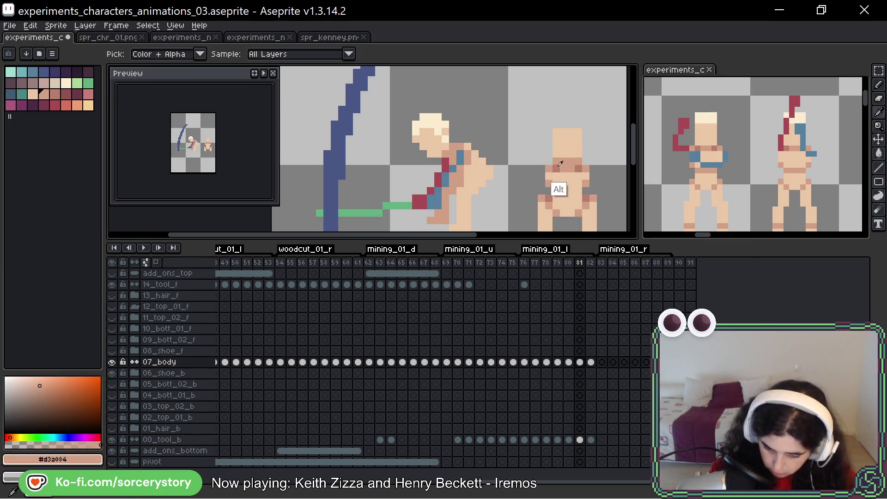
{"action": "left_click", "coordinate": [472, 198], "text": "alt"}
{"action": "key", "text": "ctrl"}
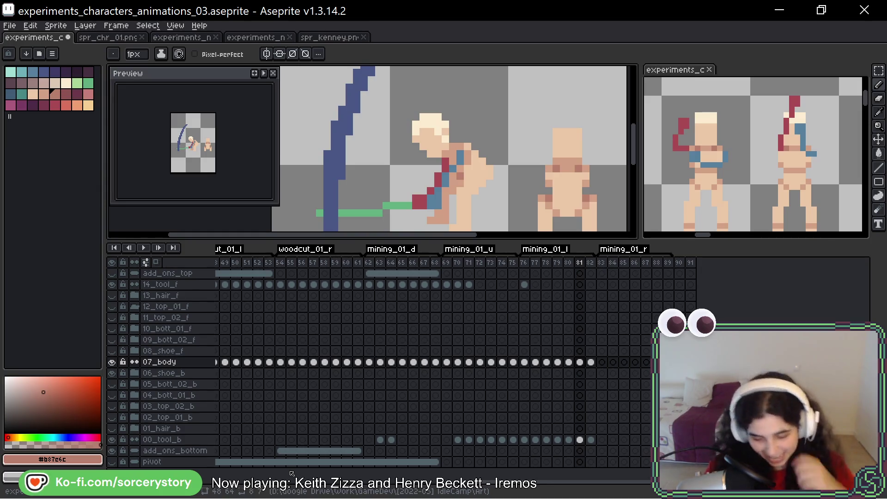
- Flip through frames 80–82 to compare the pickaxe swing poses
{"action": "left_click_drag", "start_coordinate": [529, 147], "coordinate": [509, 119]}
{"action": "scroll", "coordinate": [493, 98], "scroll_direction": "down", "scroll_amount": 2}
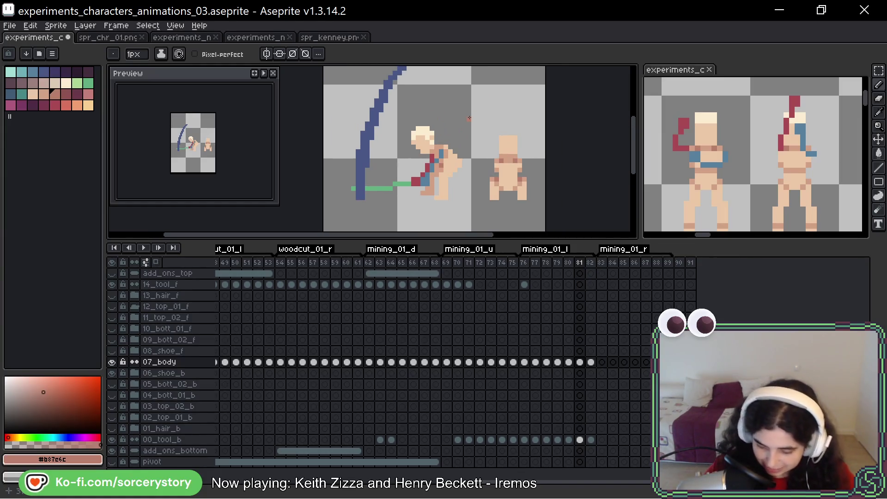
{"action": "key", "text": "Right"}
{"action": "key", "text": "Left"}
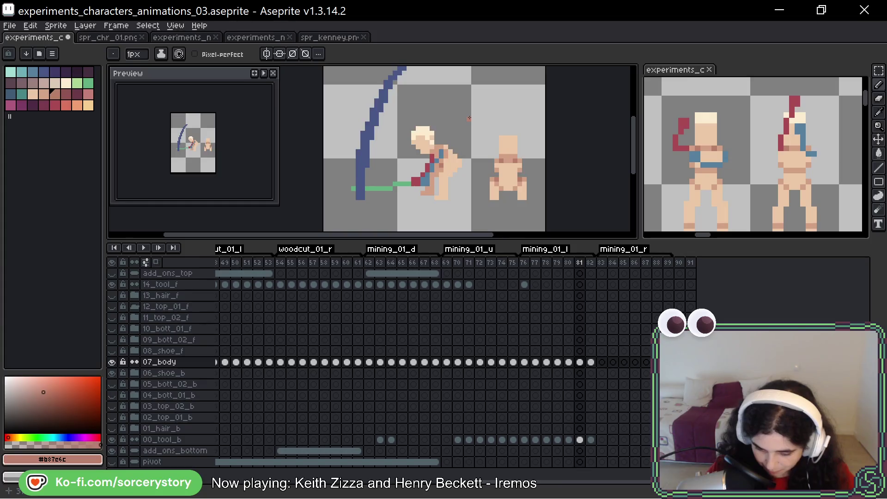
{"action": "key", "text": "Right"}
{"action": "key", "text": "Left"}
{"action": "key", "text": "Left"}
{"action": "key", "text": "Right"}
{"action": "key", "text": "Left"}
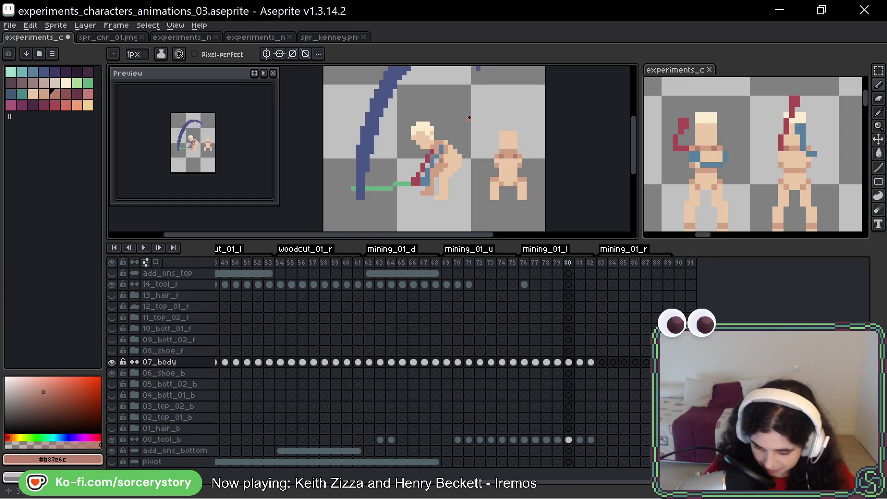
{"action": "scroll", "coordinate": [468, 121], "scroll_direction": "down", "scroll_amount": 3}
{"action": "key", "text": "Right"}
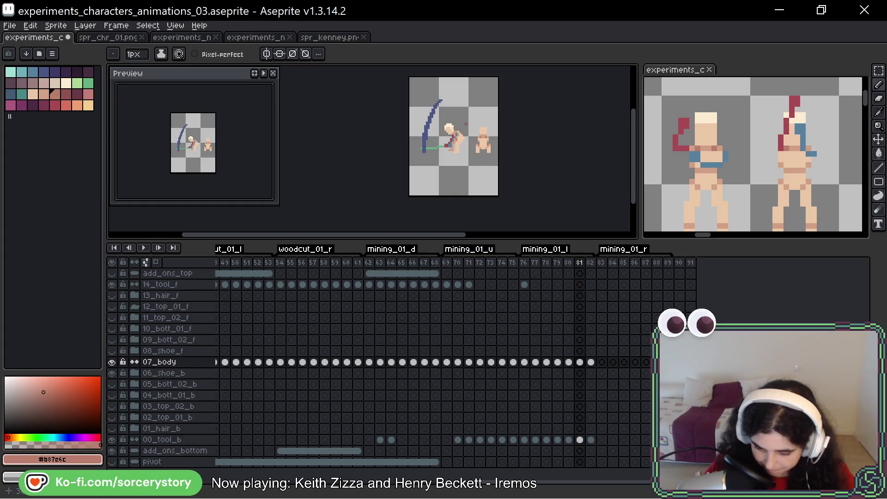
{"action": "key", "text": "Right"}
{"action": "key", "text": "Up"}
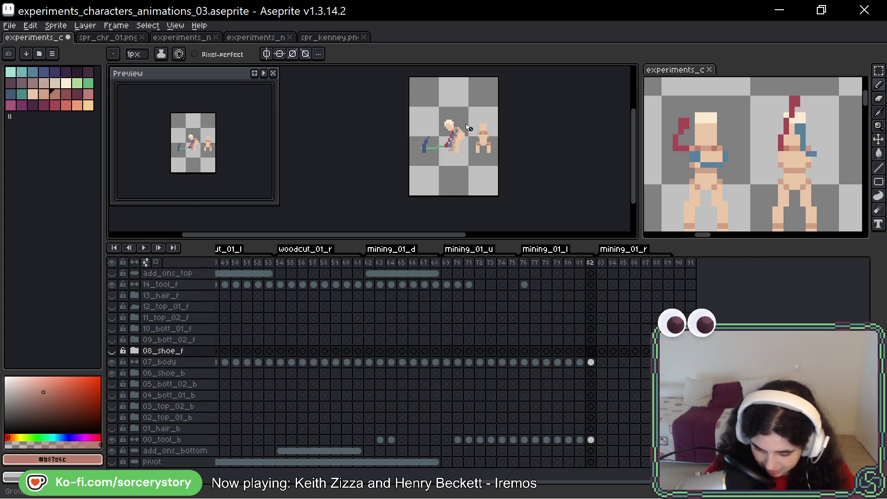
{"action": "key", "text": "Down"}
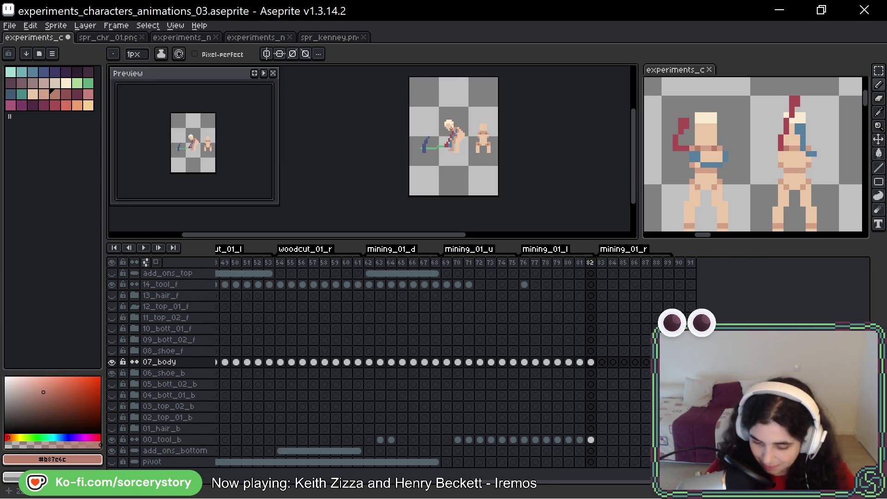
- Play the mining_01_l animation loop and recentre the sprite to review it
{"action": "scroll", "coordinate": [451, 127], "scroll_direction": "up", "scroll_amount": 1}
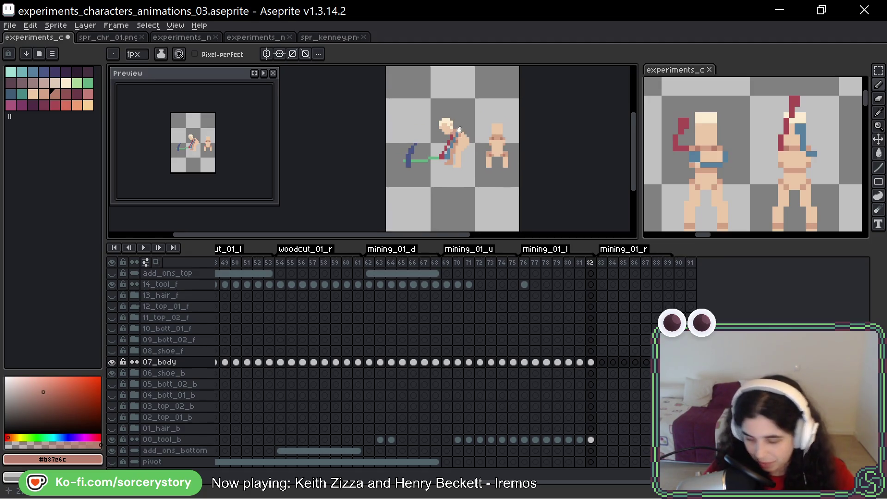
{"action": "scroll", "coordinate": [458, 125], "scroll_direction": "up", "scroll_amount": 1}
{"action": "key", "text": "Left"}
{"action": "key", "text": "Left"}
{"action": "key", "text": "Left"}
{"action": "key", "text": "Left"}
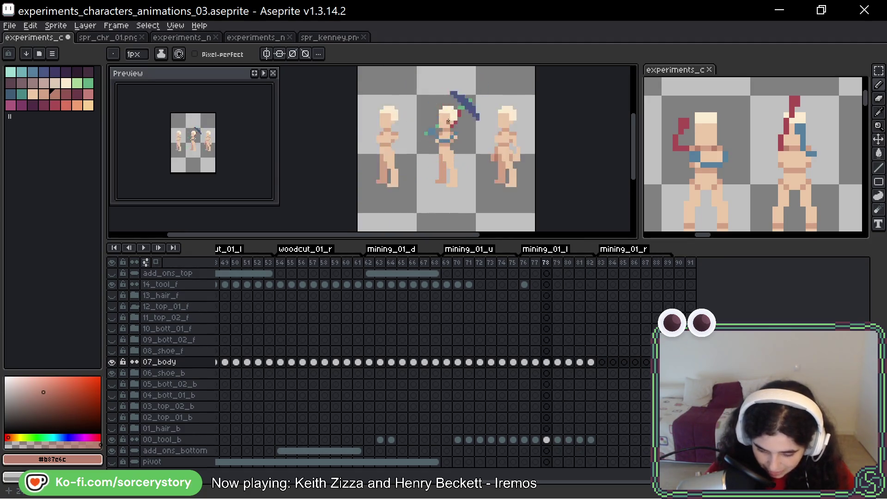
{"action": "key", "text": "Right"}
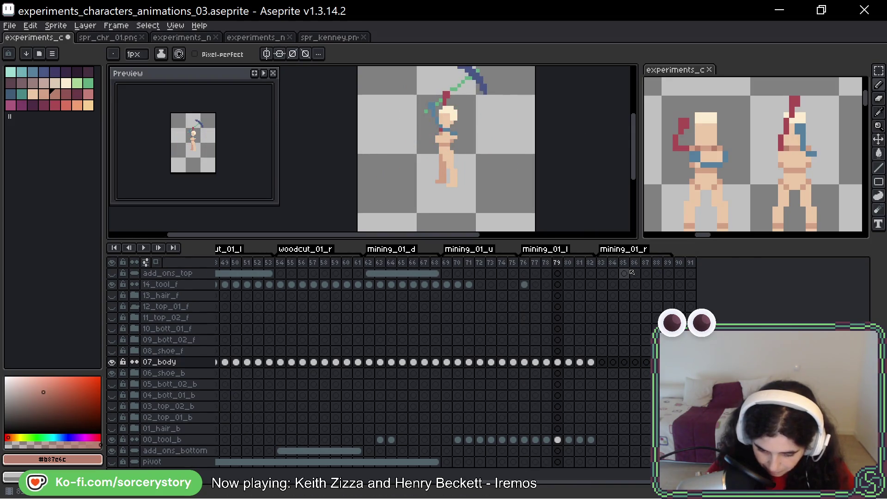
{"action": "key", "text": "Right"}
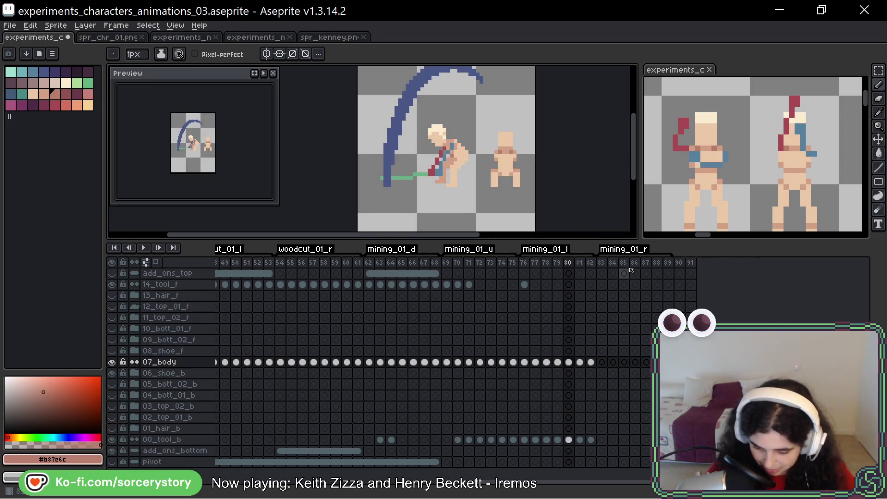
{"action": "key", "text": "Return"}
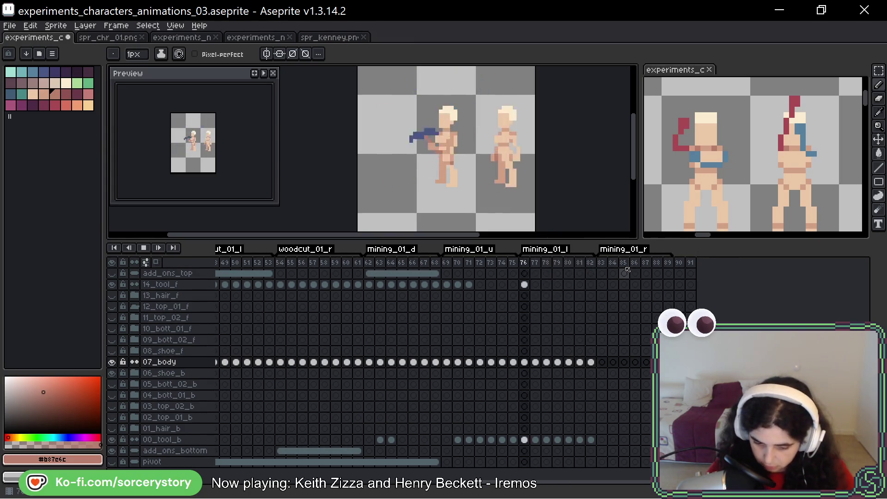
{"action": "scroll", "coordinate": [521, 167], "scroll_direction": "down", "scroll_amount": 4}
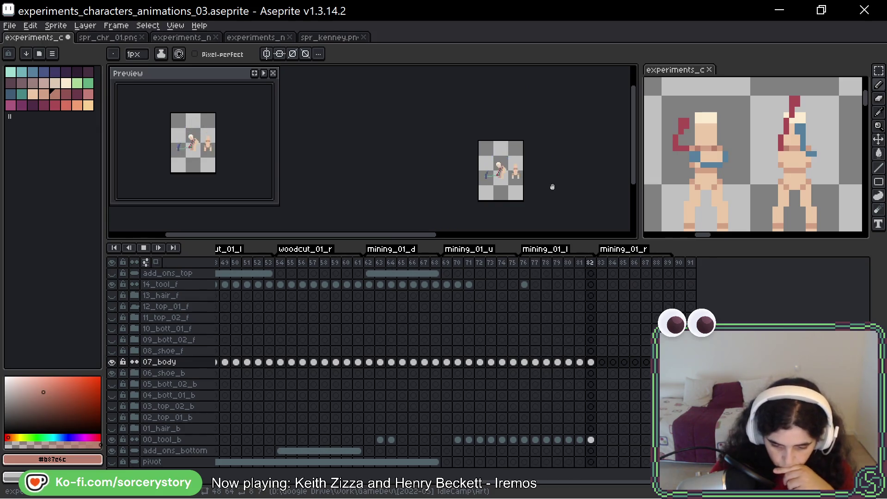
{"action": "scroll", "coordinate": [511, 172], "scroll_direction": "up", "scroll_amount": 2}
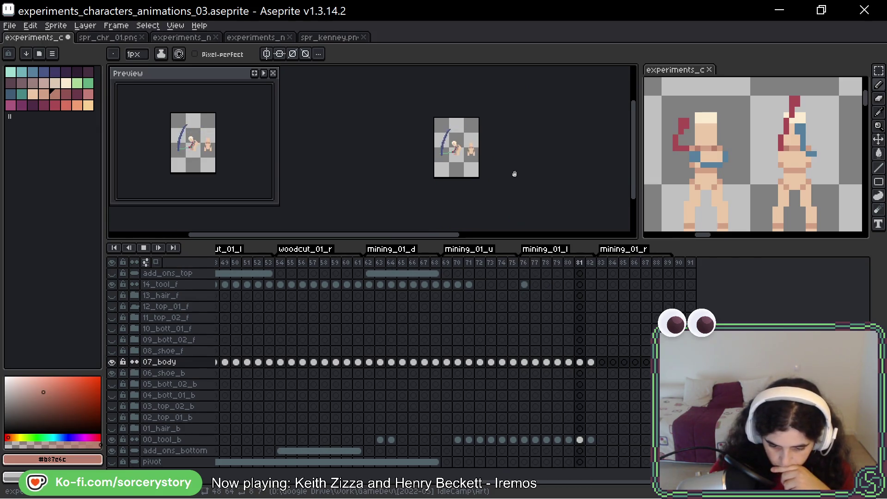
{"action": "left_click_drag", "start_coordinate": [506, 124], "coordinate": [501, 135]}
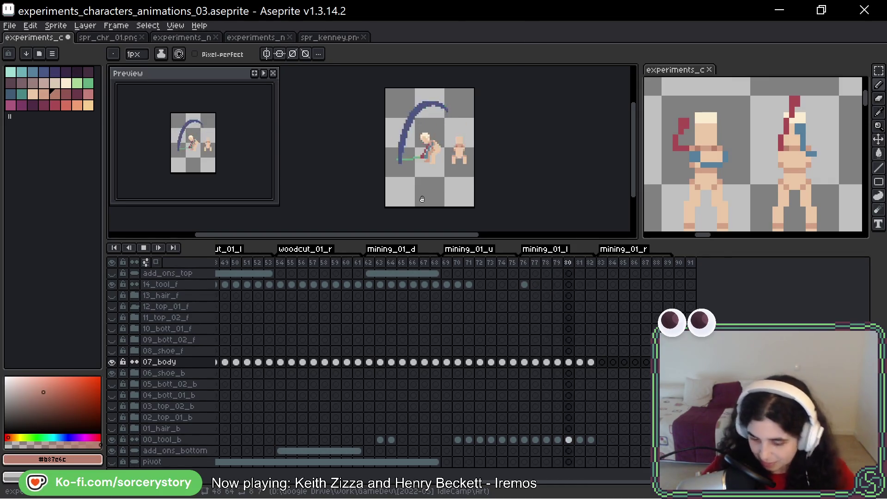
{"action": "scroll", "coordinate": [444, 129], "scroll_direction": "up", "scroll_amount": 1}
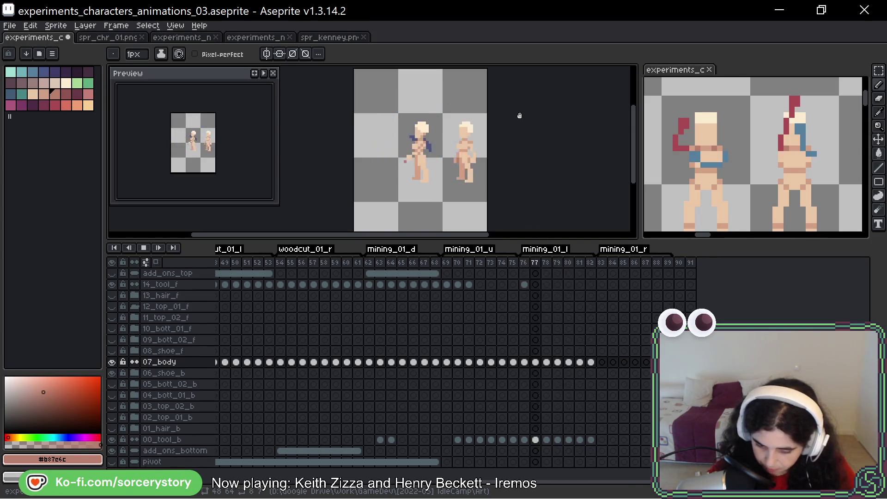
- Stop playback and delete the spare standing figure on frame 78 using a rectangular selection
{"action": "left_click_drag", "start_coordinate": [483, 117], "coordinate": [506, 130]}
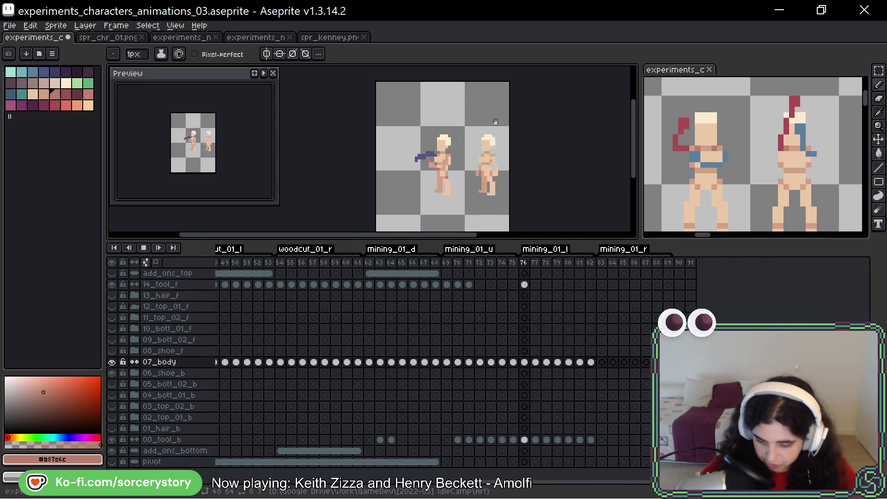
{"action": "key", "text": "Return"}
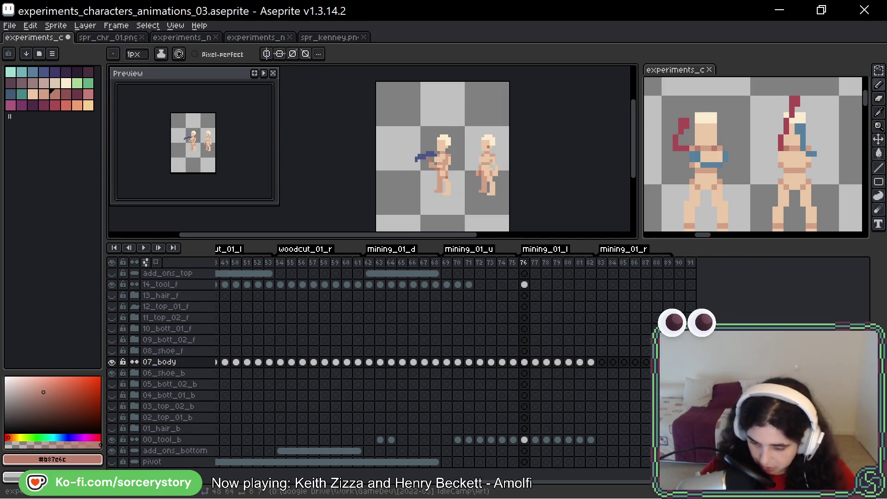
{"action": "left_click_drag", "start_coordinate": [879, 70], "coordinate": [862, 82]}
{"action": "key", "text": "Right"}
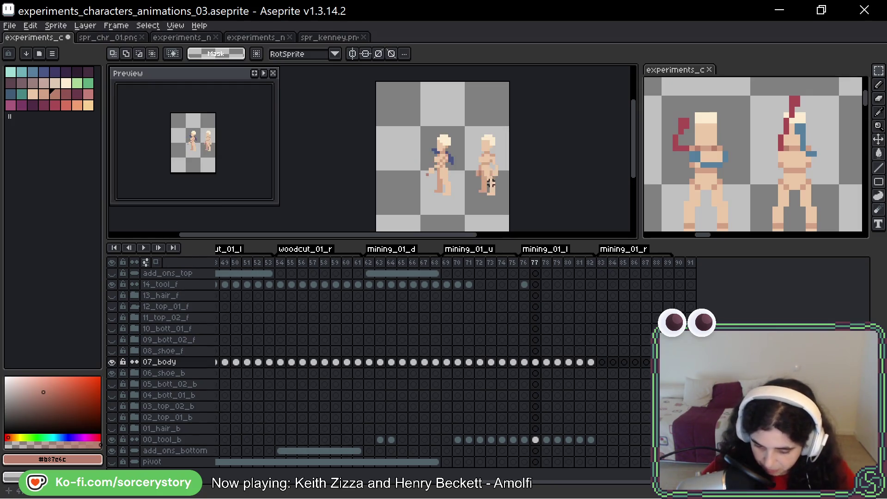
{"action": "key", "text": "Right"}
{"action": "left_click_drag", "start_coordinate": [466, 127], "coordinate": [510, 214]}
{"action": "key", "text": "Delete"}
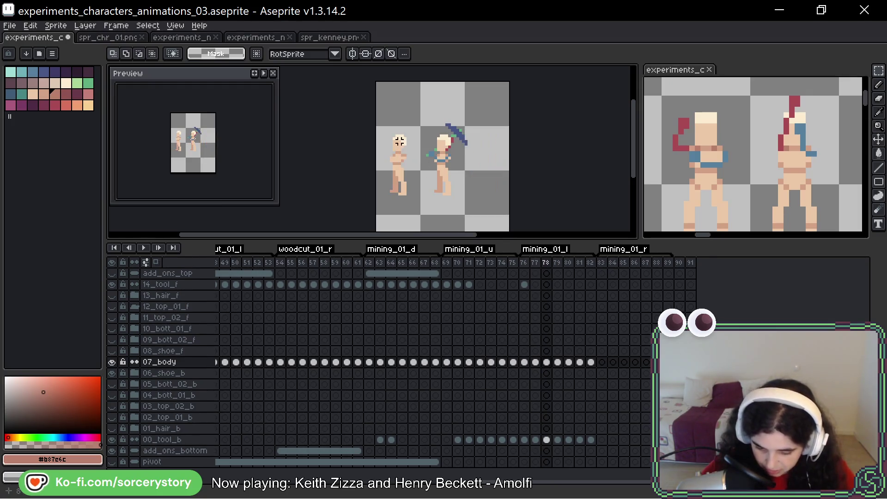
- Cut the selected figure area from the following frames, advancing to frame 81
{"action": "left_click_drag", "start_coordinate": [377, 127], "coordinate": [420, 213]}
{"action": "key", "text": "ctrl+x"}
{"action": "key", "text": "Right"}
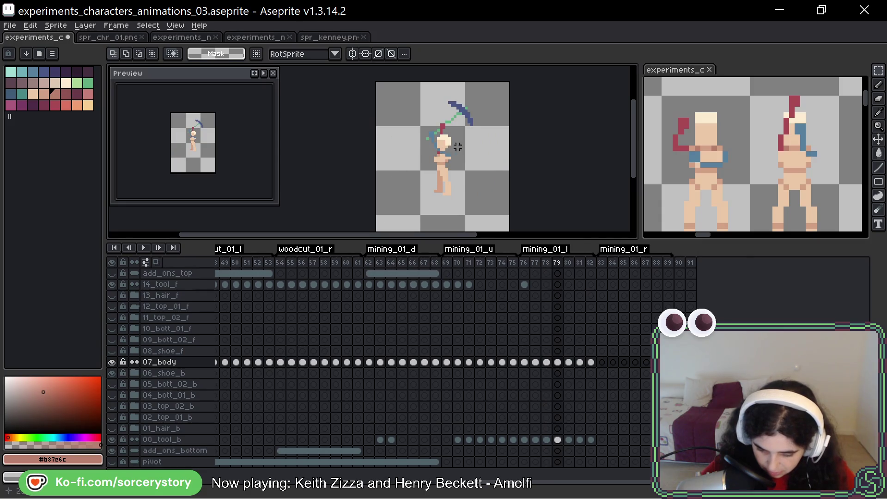
{"action": "key", "text": "Right"}
{"action": "key", "text": "ctrl+x"}
{"action": "key", "text": "Right"}
- Cut the spare figure from frames 81 and 82, then replay the animation
{"action": "left_click_drag", "start_coordinate": [462, 124], "coordinate": [512, 217]}
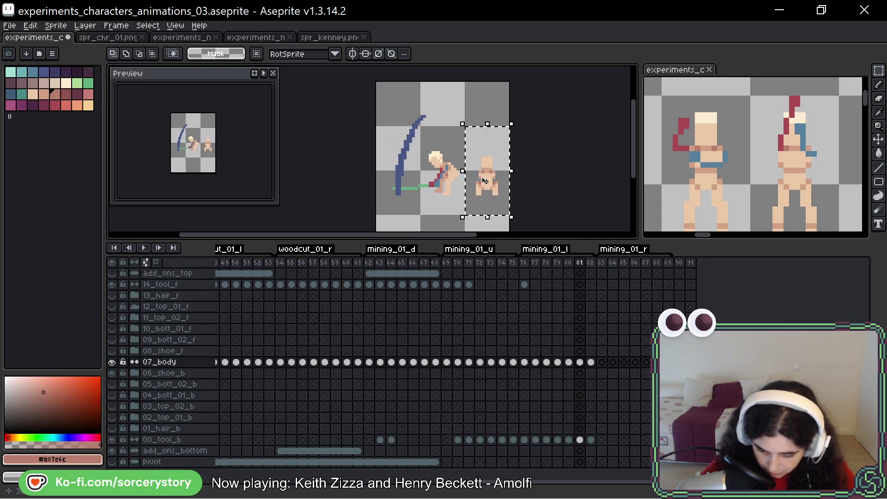
{"action": "key", "text": "ctrl+x"}
{"action": "key", "text": "Right"}
{"action": "left_click_drag", "start_coordinate": [466, 125], "coordinate": [509, 231]}
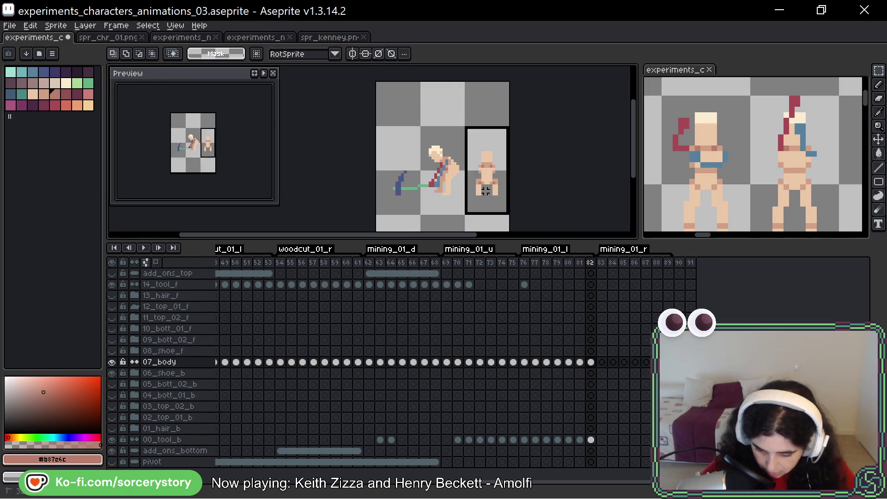
{"action": "key", "text": "ctrl+x"}
{"action": "key", "text": "Return"}
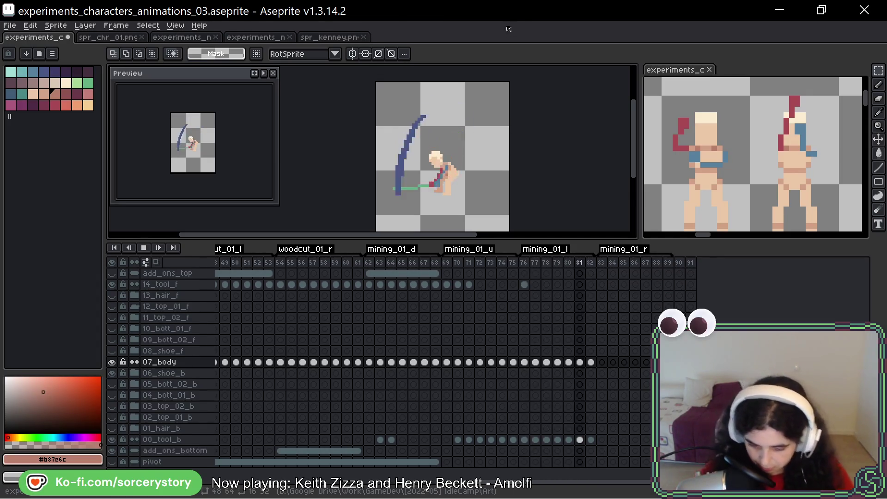
- Save experiments_characters_animations_03.aseprite and stop playback on frame 79
{"action": "key", "text": "ctrl+s"}
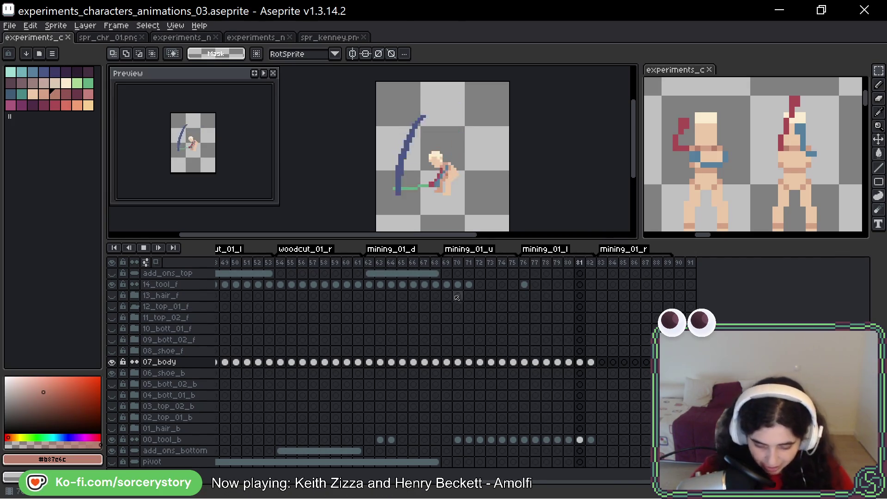
{"action": "key", "text": "Return"}
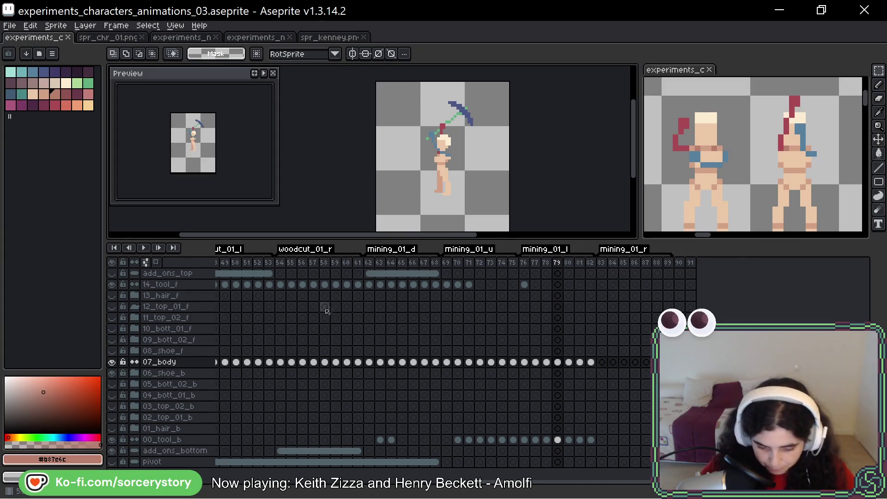
- Go to frame 30 of woodcut_01_d and show the shoe, trousers, top and hair layers
{"action": "left_click_drag", "start_coordinate": [323, 307], "coordinate": [563, 329]}
{"action": "scroll", "coordinate": [356, 369], "scroll_direction": "left", "scroll_amount": 5}
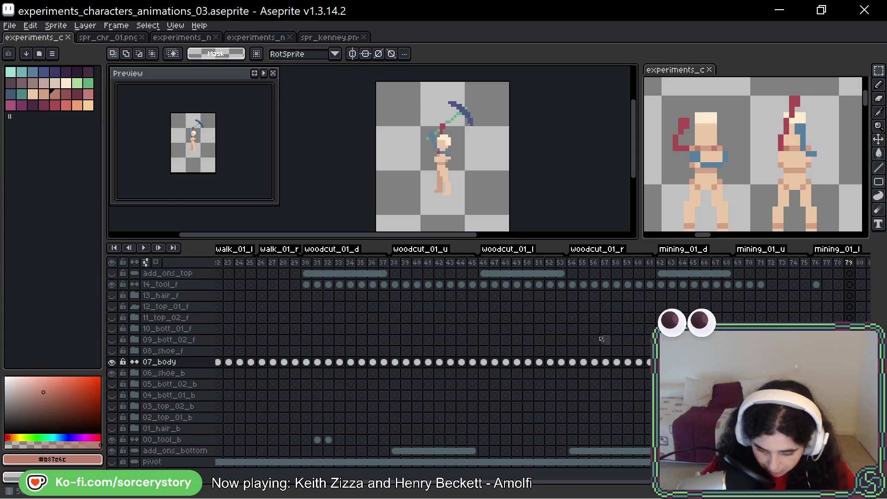
{"action": "left_click", "coordinate": [358, 363]}
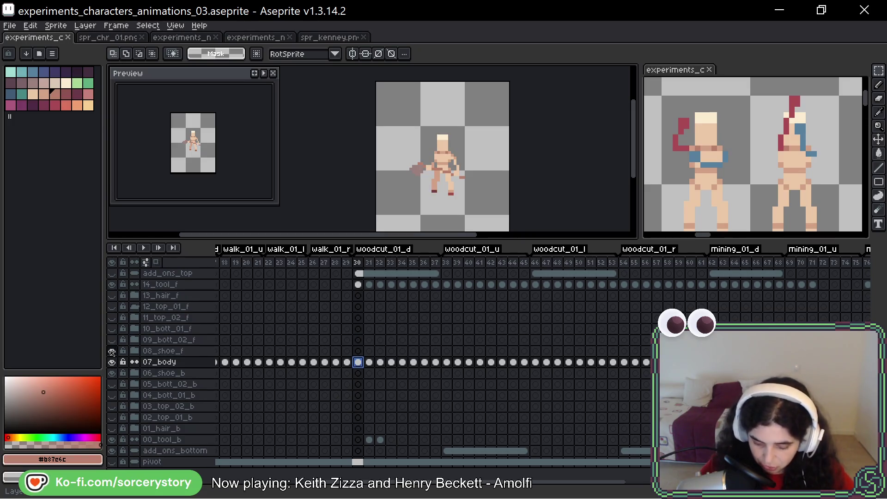
{"action": "left_click", "coordinate": [112, 352]}
{"action": "left_click", "coordinate": [112, 341]}
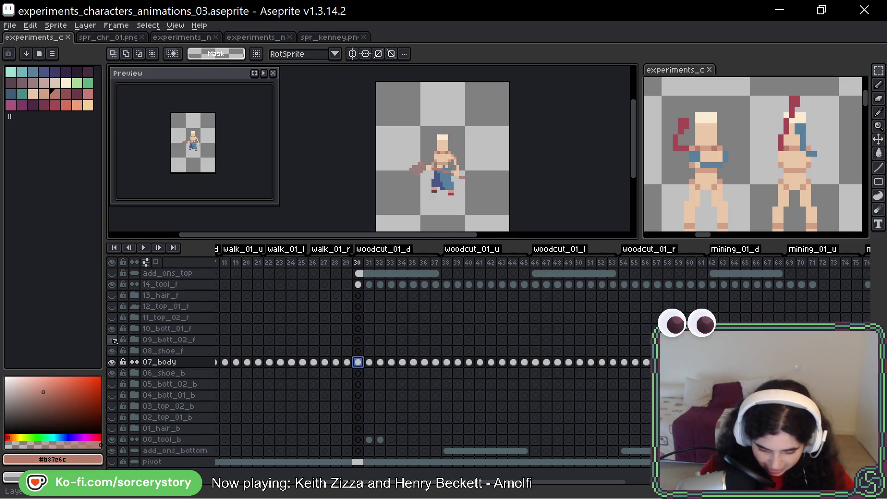
{"action": "left_click", "coordinate": [113, 318]}
{"action": "left_click", "coordinate": [113, 317]}
{"action": "left_click", "coordinate": [113, 306]}
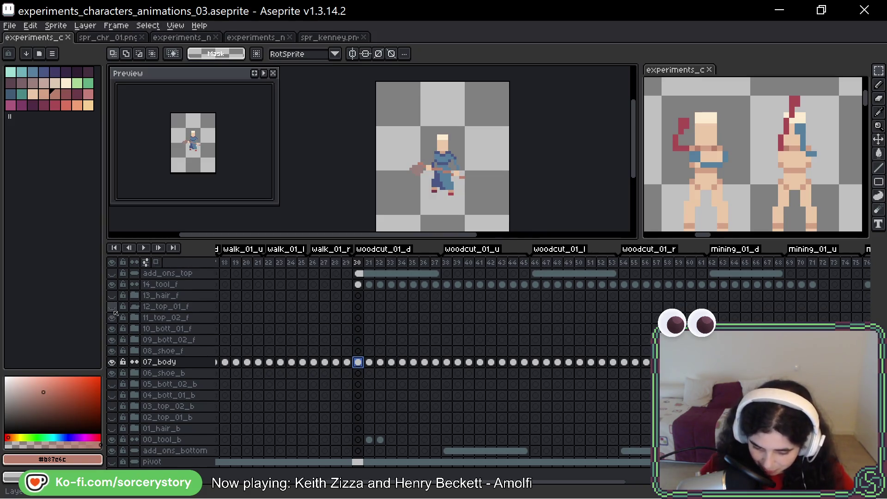
{"action": "left_click", "coordinate": [112, 296]}
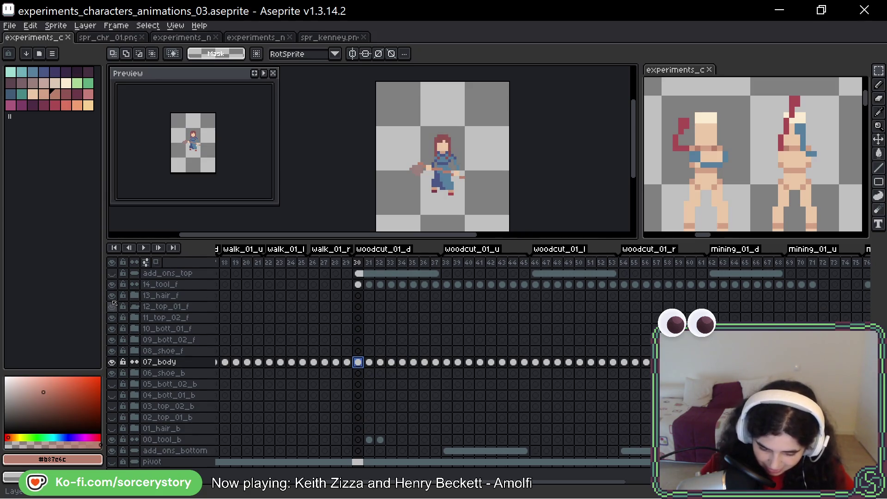
- Hide the front hair, top, bottom and back clothing layers again
{"action": "left_click", "coordinate": [112, 296]}
{"action": "left_click_drag", "start_coordinate": [112, 306], "coordinate": [113, 341]}
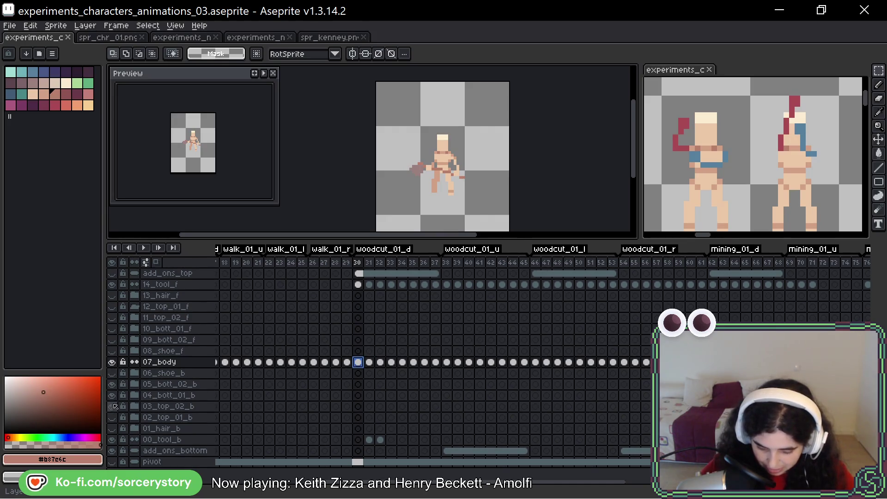
{"action": "left_click_drag", "start_coordinate": [114, 431], "coordinate": [112, 383]}
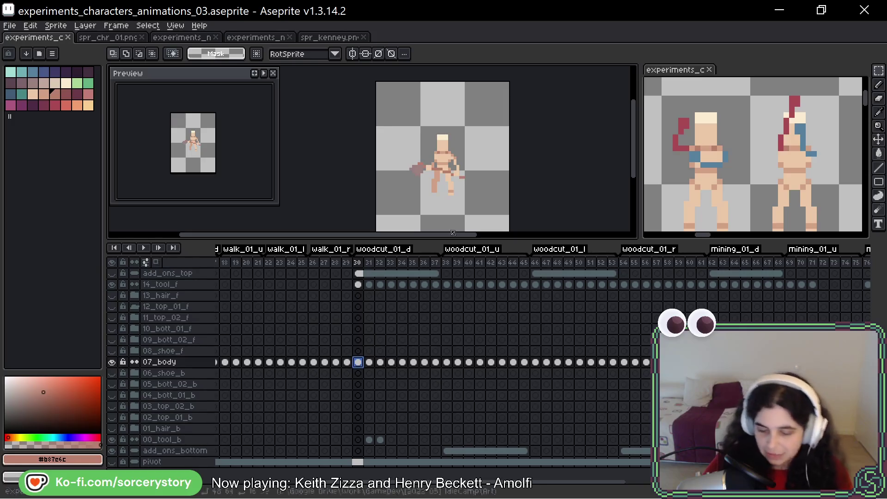
- Zoom in on the frame 30 figure, select all then deselect, and scroll the timeline toward mining_01_r
{"action": "scroll", "coordinate": [458, 172], "scroll_direction": "up", "scroll_amount": 1}
{"action": "scroll", "coordinate": [458, 172], "scroll_direction": "up", "scroll_amount": 1}
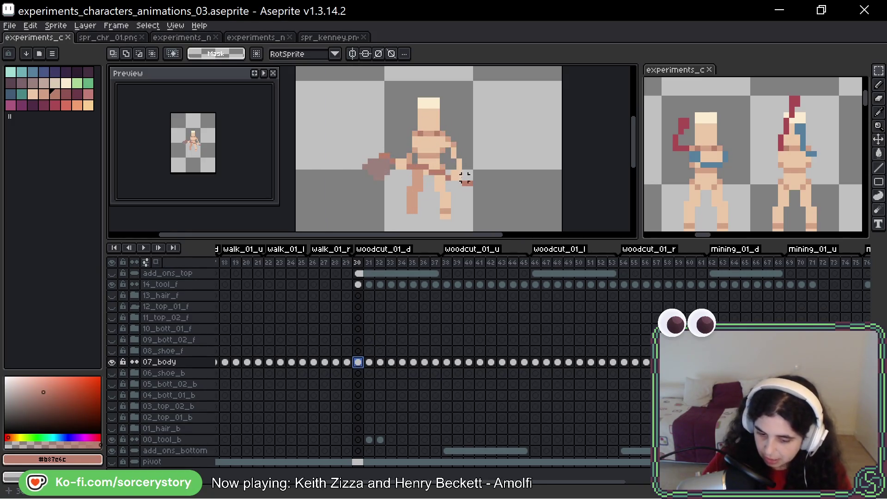
{"action": "left_click_drag", "start_coordinate": [462, 188], "coordinate": [459, 181]}
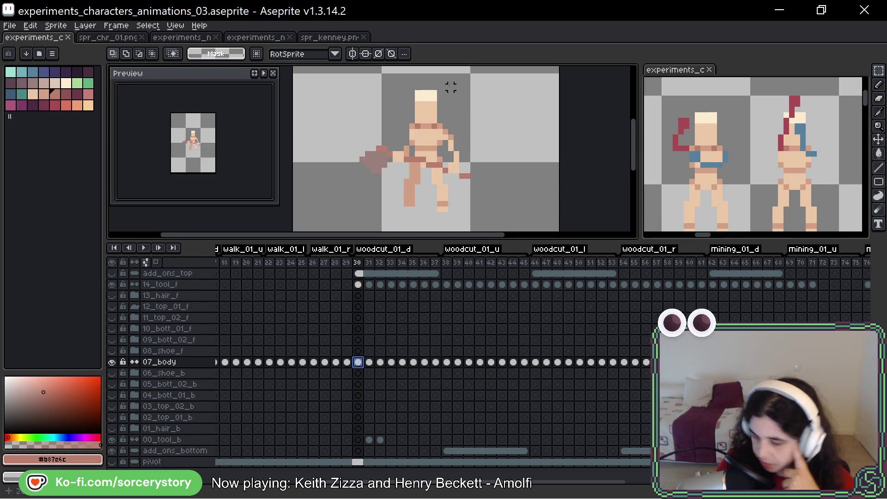
{"action": "scroll", "coordinate": [491, 125], "scroll_direction": "down", "scroll_amount": 4}
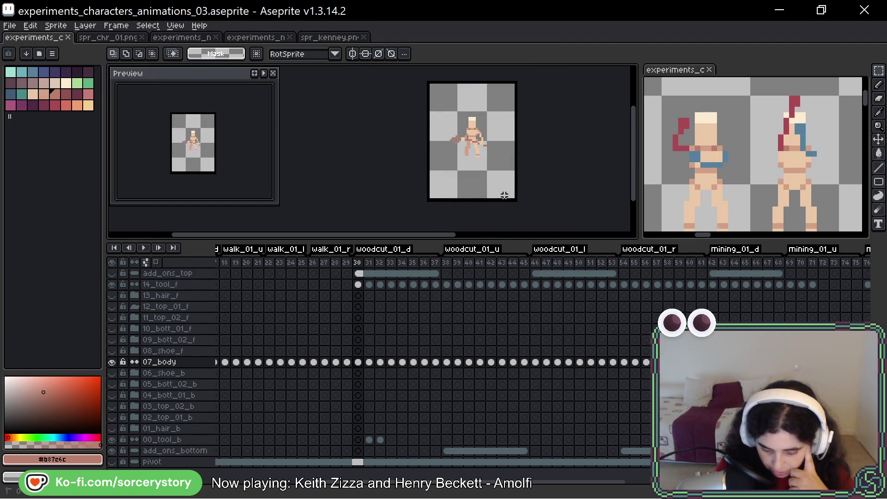
{"action": "key", "text": "ctrl+a"}
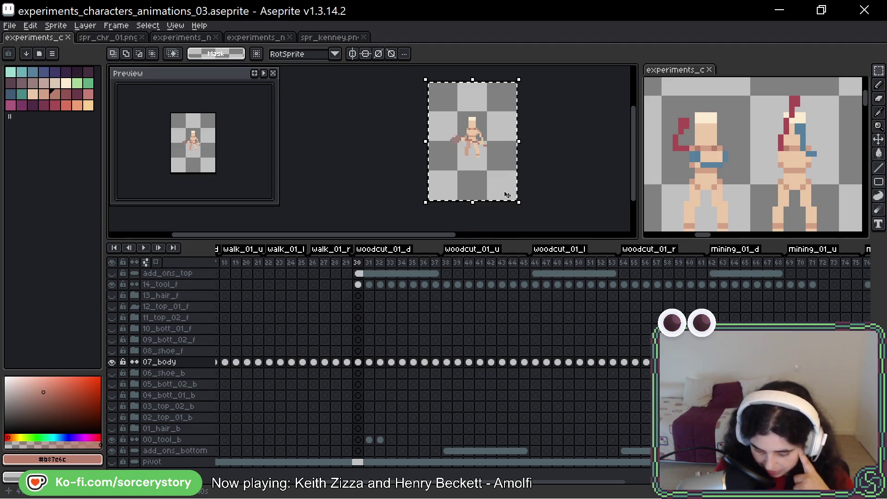
{"action": "key", "text": "ctrl+d"}
{"action": "scroll", "coordinate": [520, 366], "scroll_direction": "right", "scroll_amount": 5}
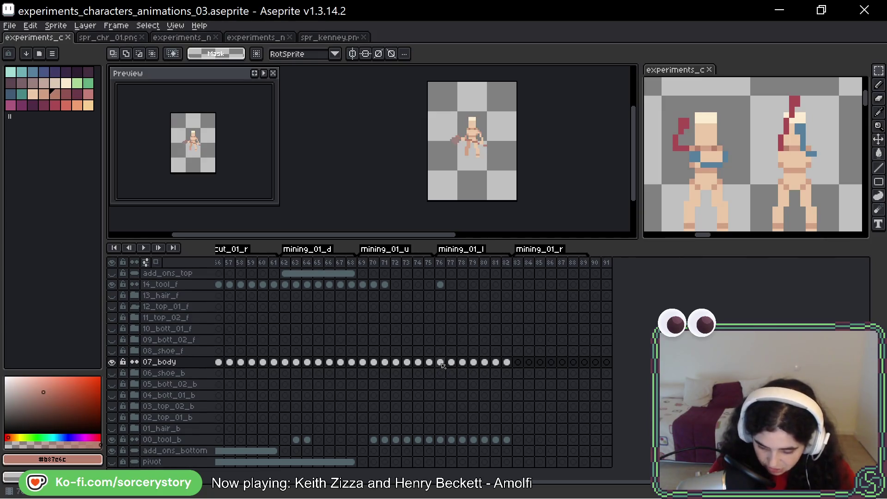
- Select the body and 00_tool_b cels of frames 76–82 and inspect the frame 83 14_tool_f cel
{"action": "left_click_drag", "start_coordinate": [443, 365], "coordinate": [549, 371]}
{"action": "left_click", "coordinate": [440, 285]}
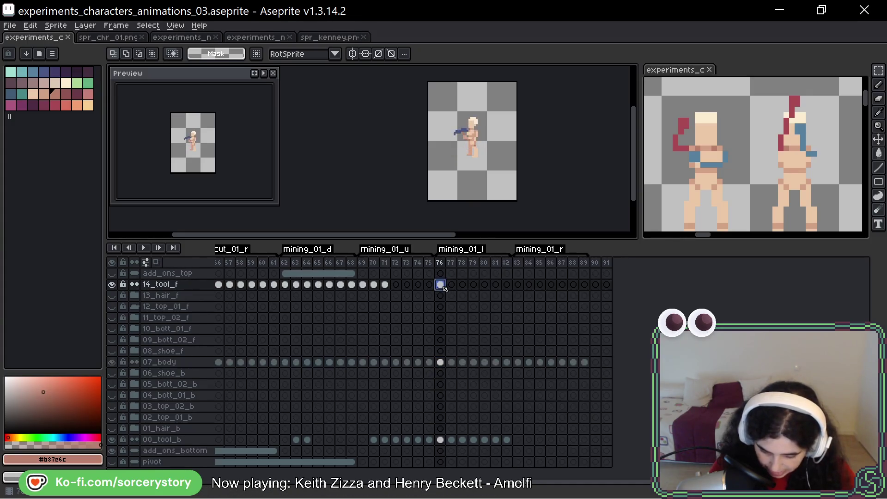
{"action": "left_click", "coordinate": [518, 285]}
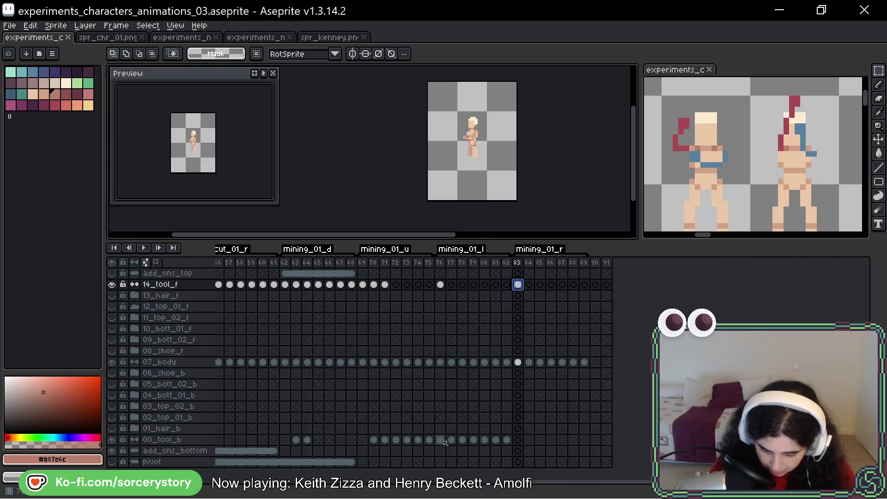
{"action": "left_click_drag", "start_coordinate": [440, 440], "coordinate": [564, 439]}
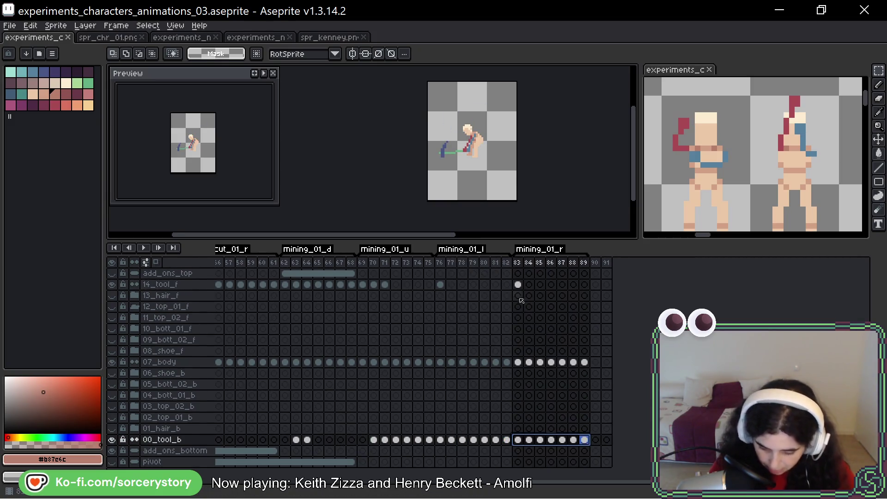
{"action": "left_click", "coordinate": [518, 284]}
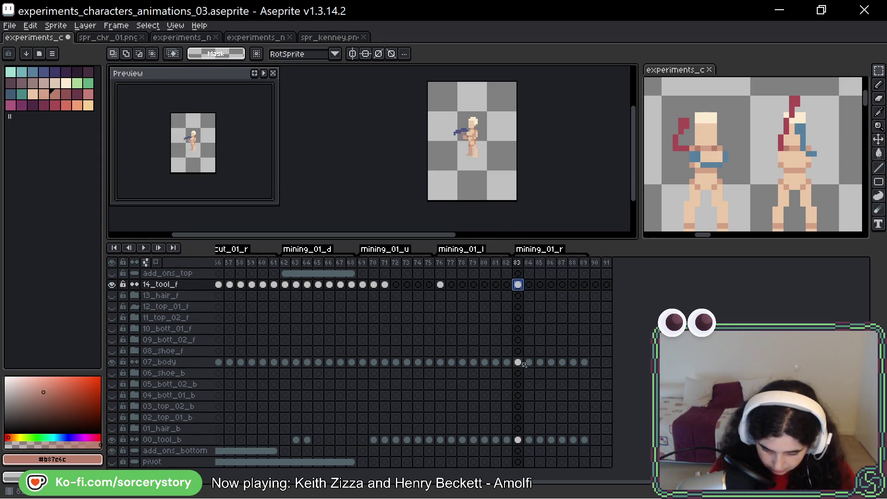
{"action": "scroll", "coordinate": [525, 161], "scroll_direction": "up", "scroll_amount": 3}
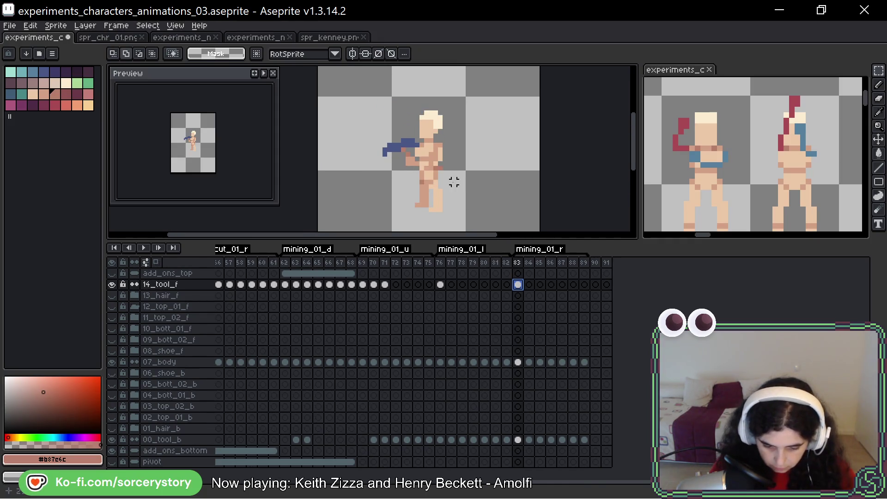
- Flip the 00_tool_b pickaxe cels of frames 83–89 horizontally, then check frame 83
{"action": "left_click_drag", "start_coordinate": [518, 362], "coordinate": [585, 362]}
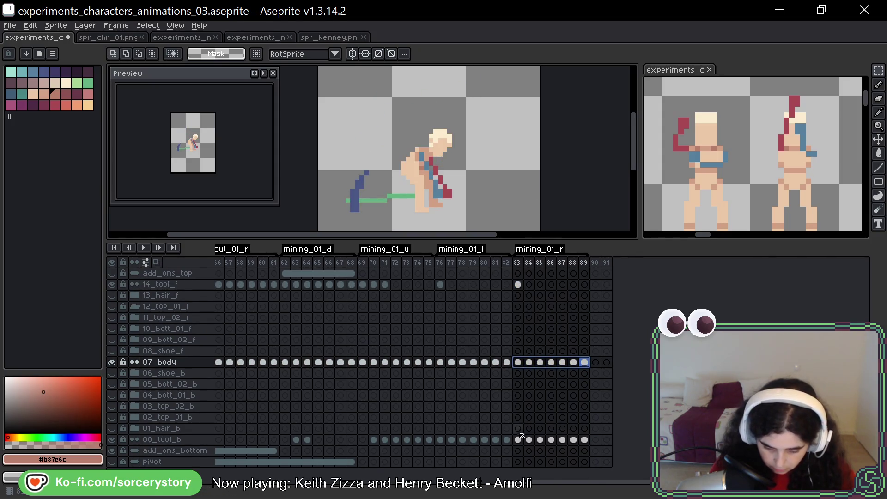
{"action": "left_click_drag", "start_coordinate": [518, 440], "coordinate": [585, 439]}
{"action": "key", "text": "shift+h"}
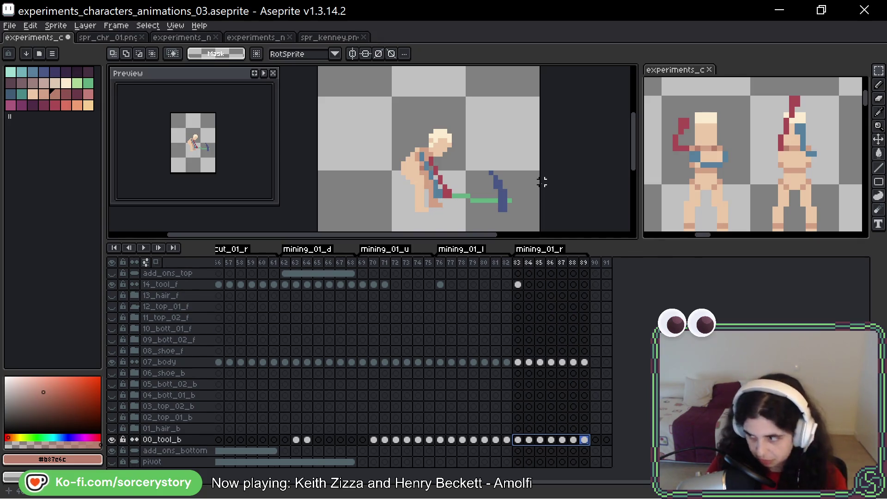
{"action": "left_click", "coordinate": [518, 362]}
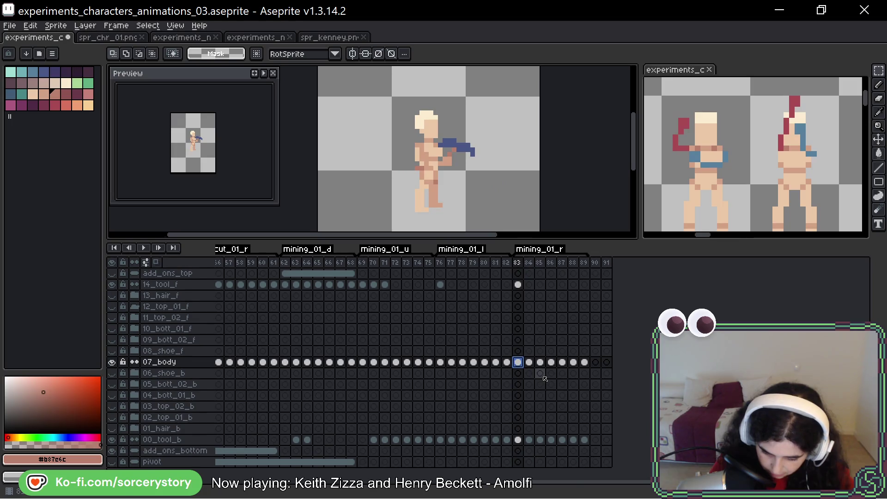
{"action": "left_click", "coordinate": [520, 286]}
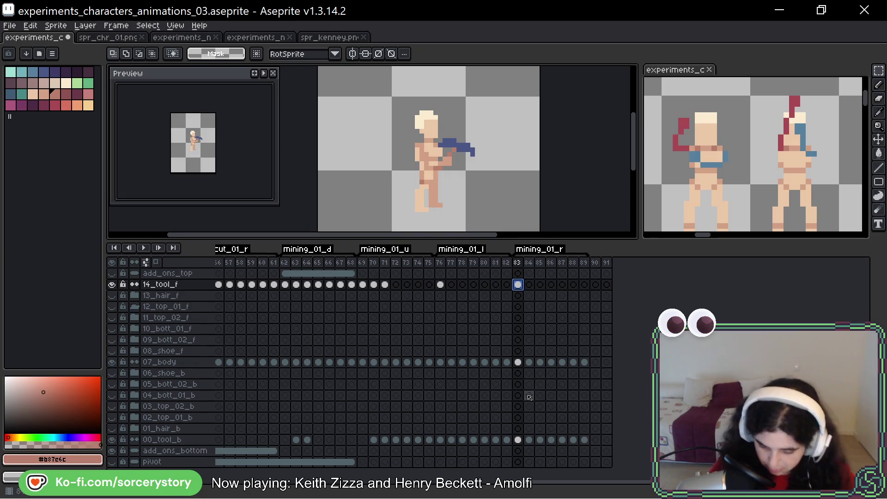
{"action": "left_click", "coordinate": [519, 363]}
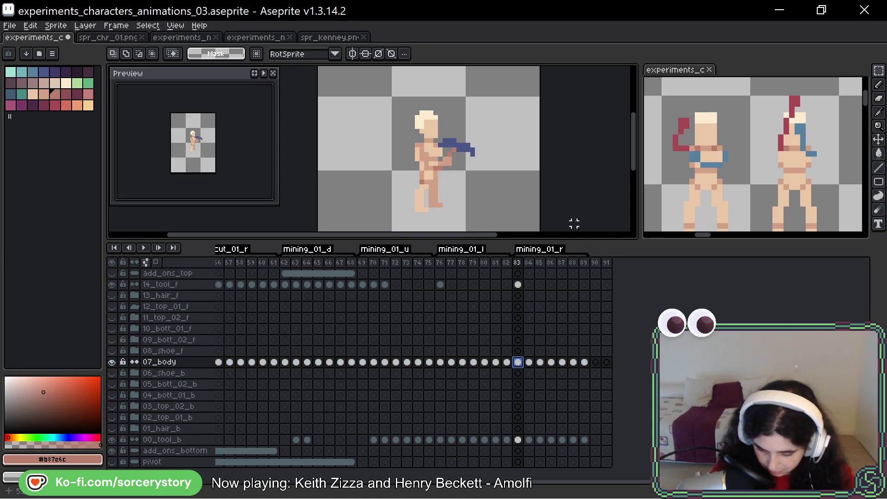
- Step through the mining_01_r poses from frame 83 to 89, then play the animation
{"action": "key", "text": "Right"}
{"action": "key", "text": "Right"}
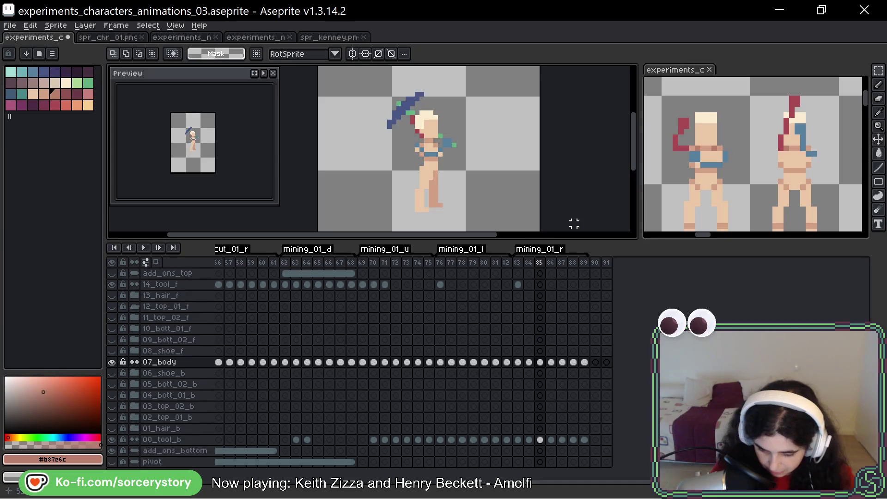
{"action": "key", "text": "Right"}
{"action": "key", "text": "Right"}
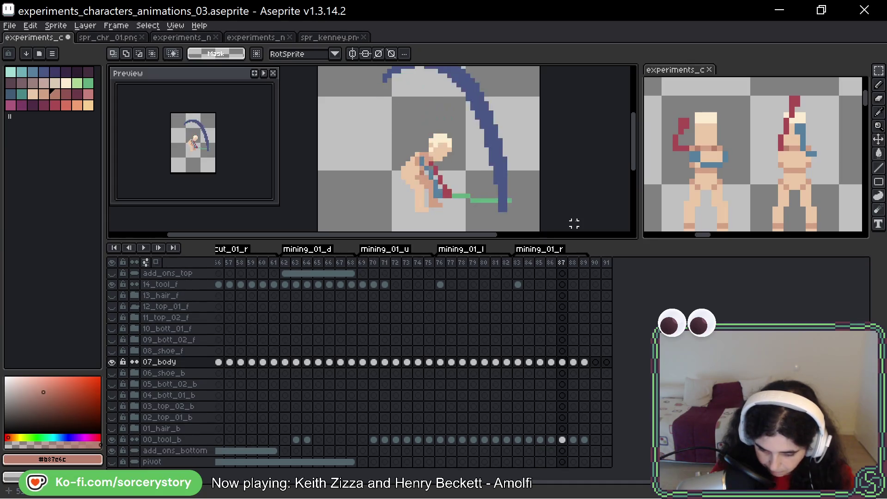
{"action": "key", "text": "Right"}
{"action": "key", "text": "Right"}
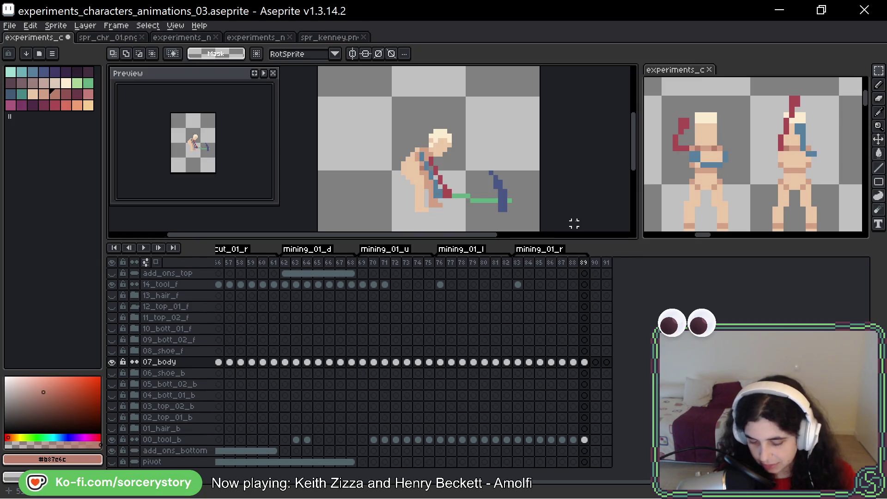
{"action": "key", "text": "Return"}
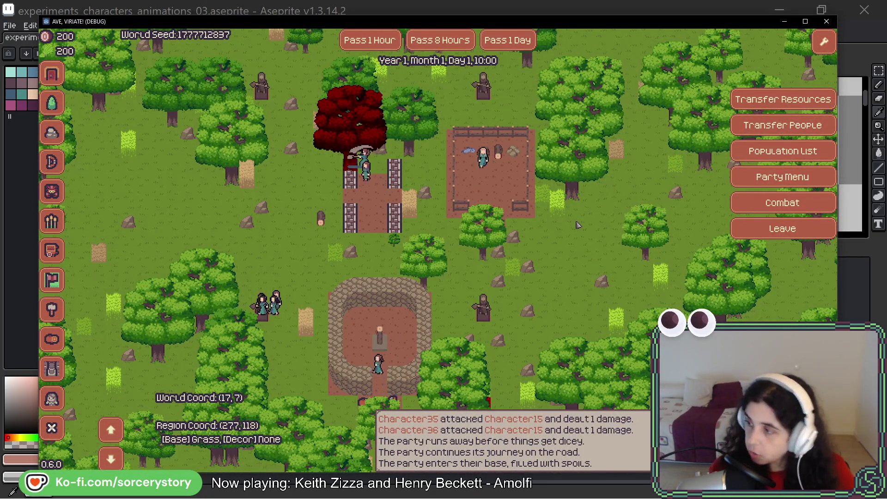
- Close the AVE, VIRIATE! game window with Alt+F4
{"action": "key", "text": "alt+F4"}
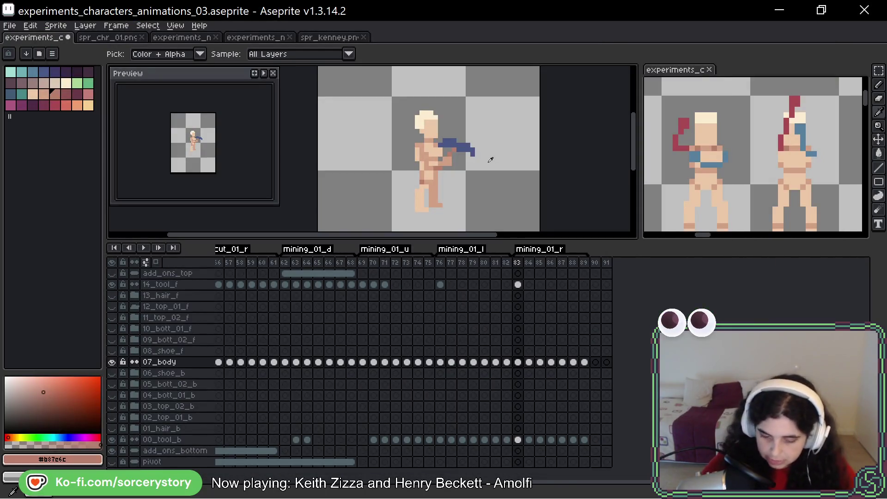
{"action": "scroll", "coordinate": [491, 160], "scroll_direction": "down", "scroll_amount": 3}
{"action": "scroll", "coordinate": [543, 344], "scroll_direction": "left", "scroll_amount": 5}
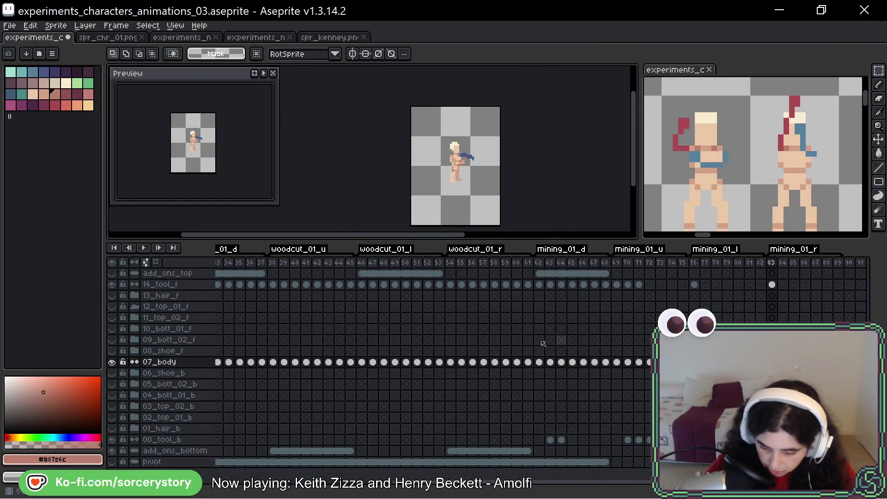
{"action": "scroll", "coordinate": [317, 367], "scroll_direction": "left", "scroll_amount": 4}
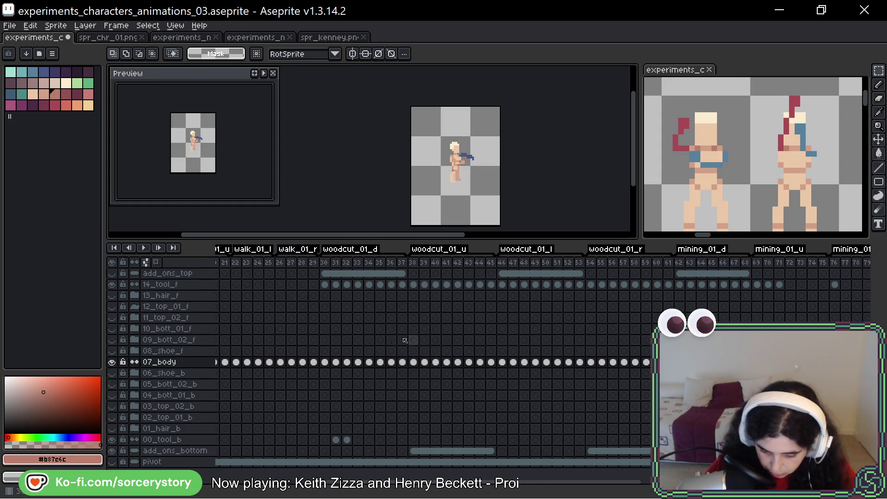
{"action": "left_click", "coordinate": [318, 366]}
{"action": "key", "text": "Return"}
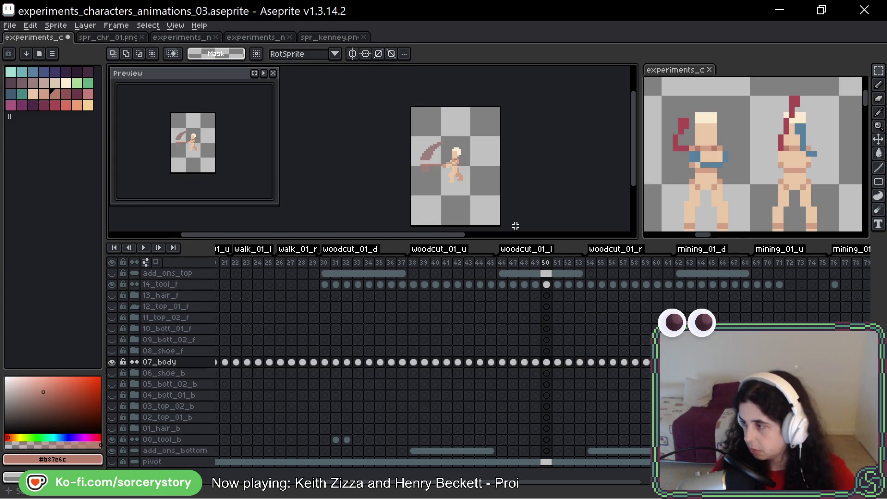
{"action": "key", "text": "Return"}
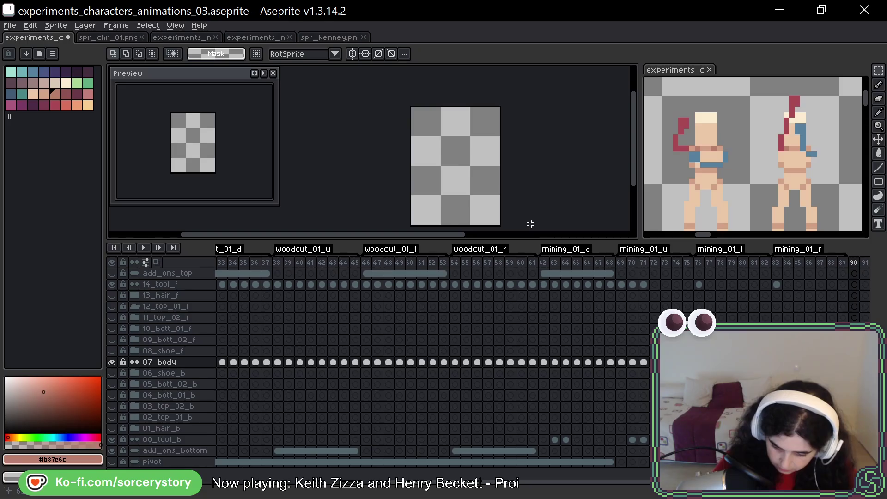
{"action": "left_click", "coordinate": [777, 284]}
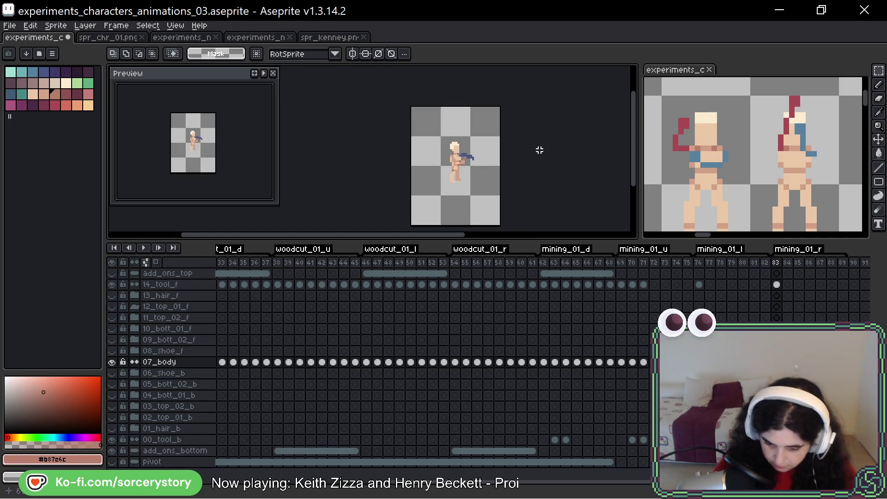
- Zoom in on the sprite and pan the view slightly with the Hand tool
{"action": "scroll", "coordinate": [539, 150], "scroll_direction": "up", "scroll_amount": 1}
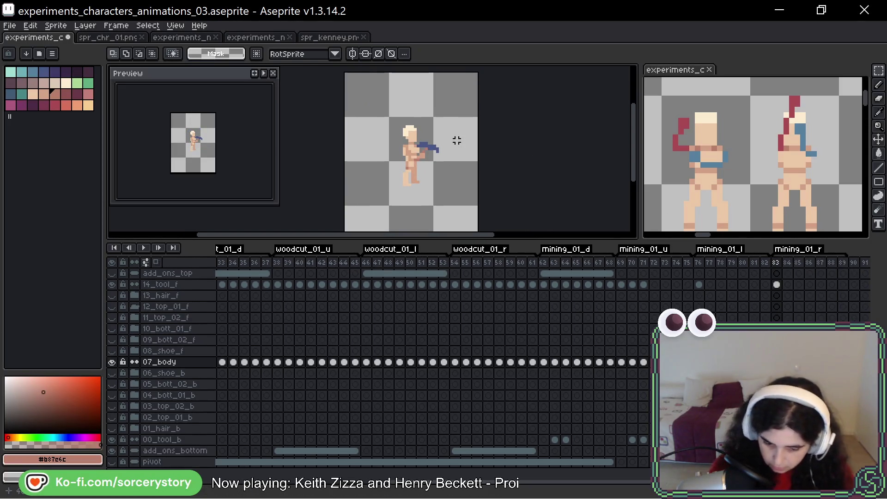
{"action": "key", "text": "space"}
{"action": "left_click_drag", "start_coordinate": [474, 111], "coordinate": [476, 92]}
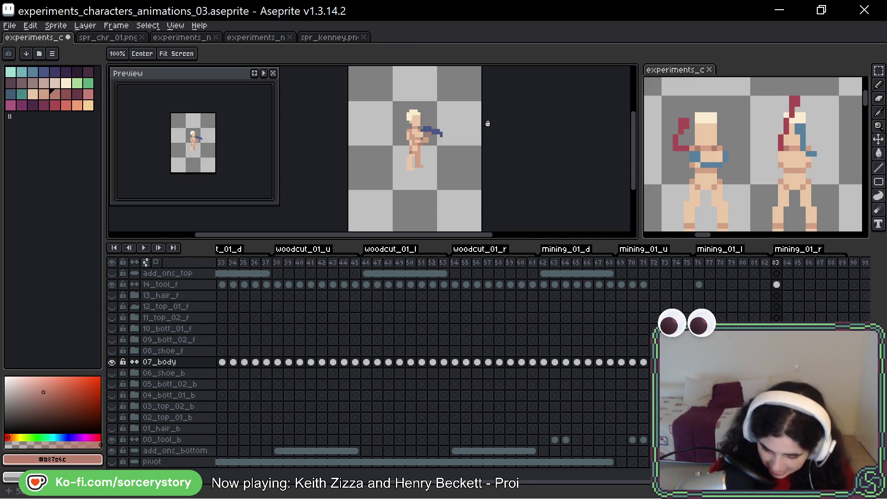
{"action": "left_click_drag", "start_coordinate": [487, 110], "coordinate": [474, 122]}
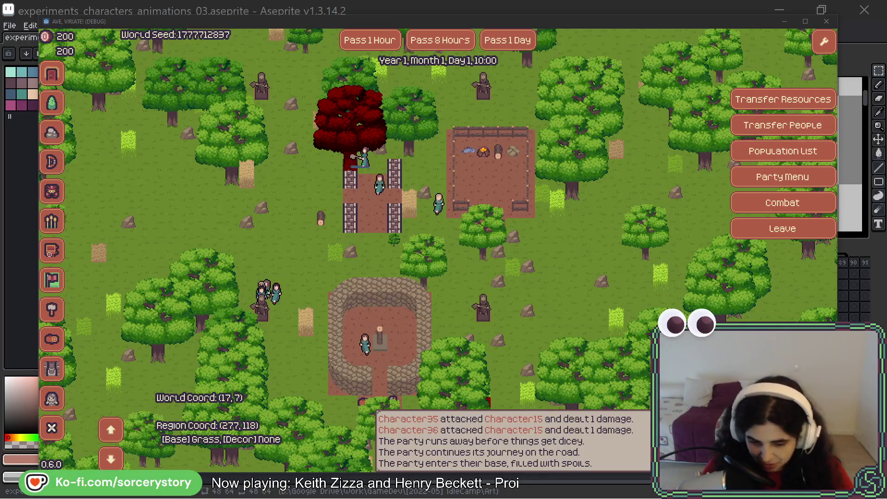
- Bring Aseprite in front of the game window using its title bar
{"action": "left_click", "coordinate": [607, 7]}
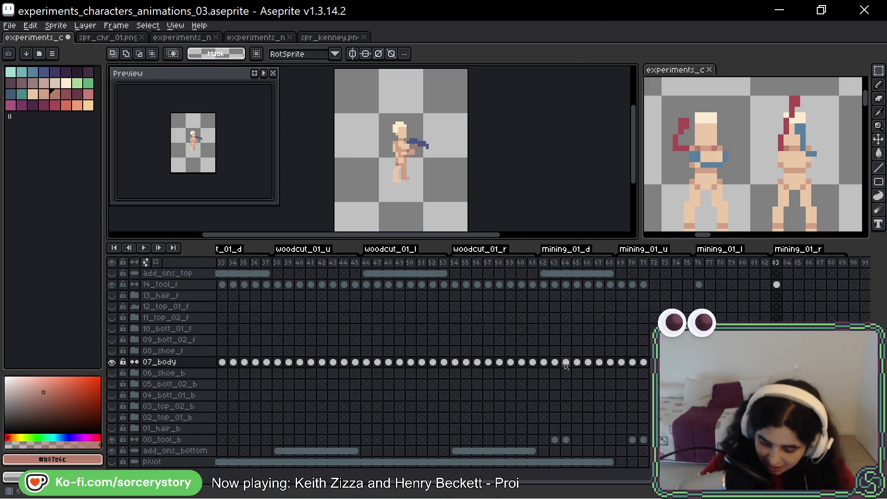
- Play the animation from frame 62 at the start of mining_01_d, then stop it
{"action": "left_click", "coordinate": [545, 363]}
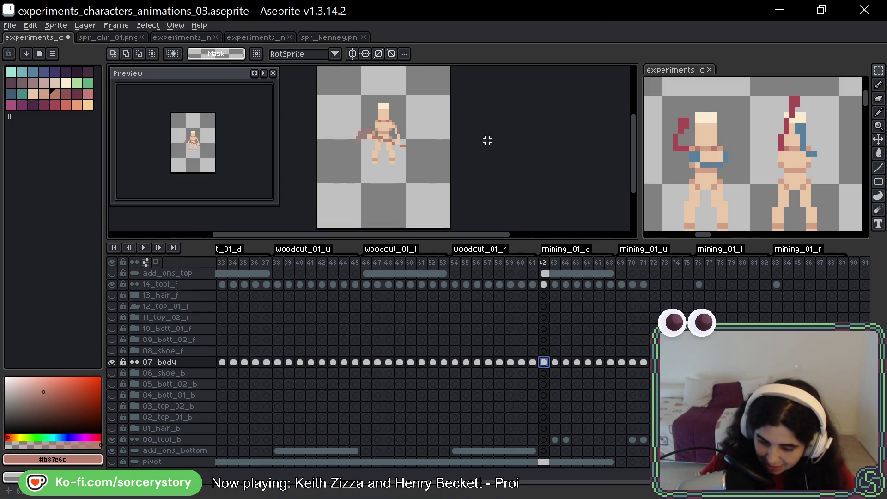
{"action": "scroll", "coordinate": [488, 139], "scroll_direction": "down", "scroll_amount": 1}
{"action": "scroll", "coordinate": [499, 150], "scroll_direction": "up", "scroll_amount": 1}
{"action": "key", "text": "Return"}
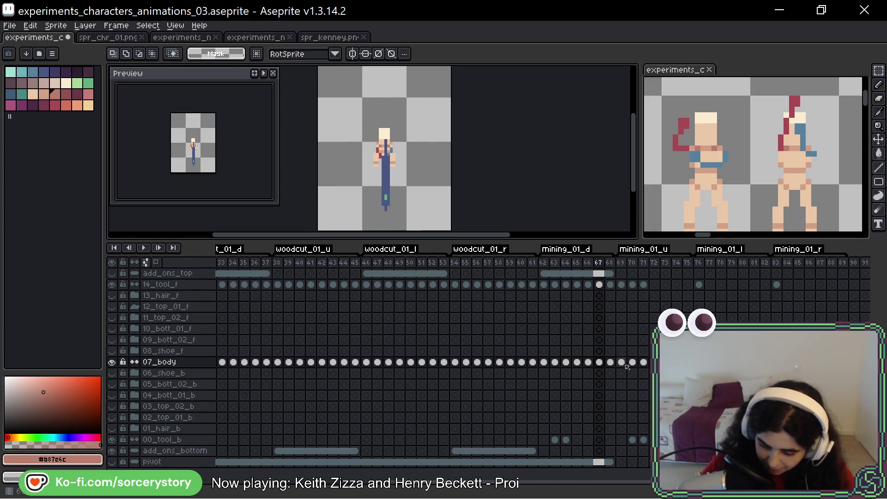
{"action": "key", "text": "Return"}
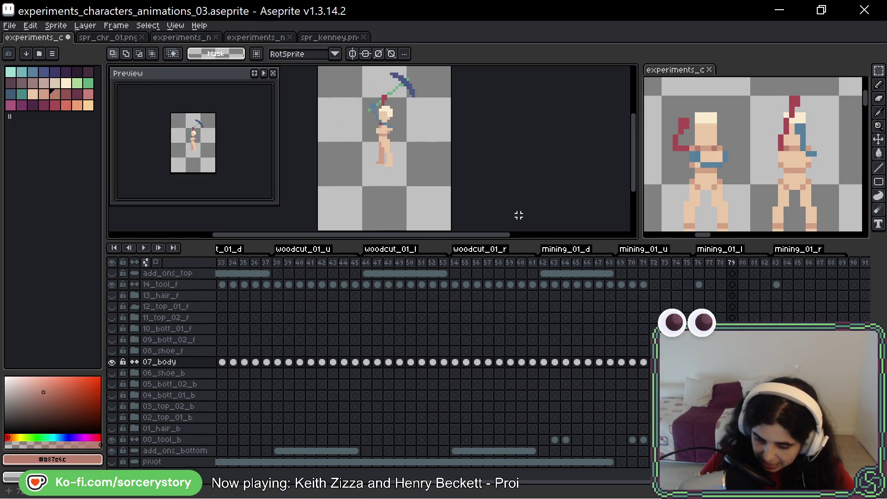
{"action": "key", "text": "Return"}
{"action": "key", "text": "Return"}
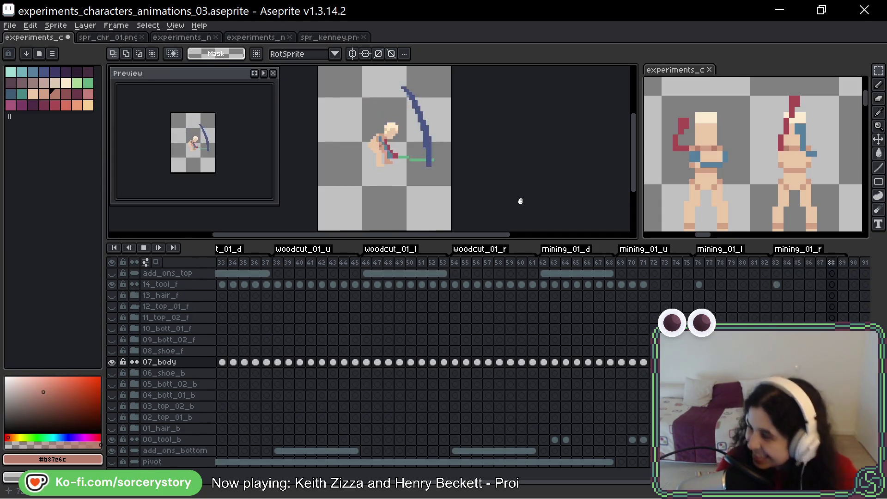
{"action": "key", "text": "Return"}
- Step through the mining poses frame by frame to frame 83, the first mining_01_r frame
{"action": "key", "text": "Left"}
{"action": "key", "text": "Left"}
{"action": "key", "text": "Left"}
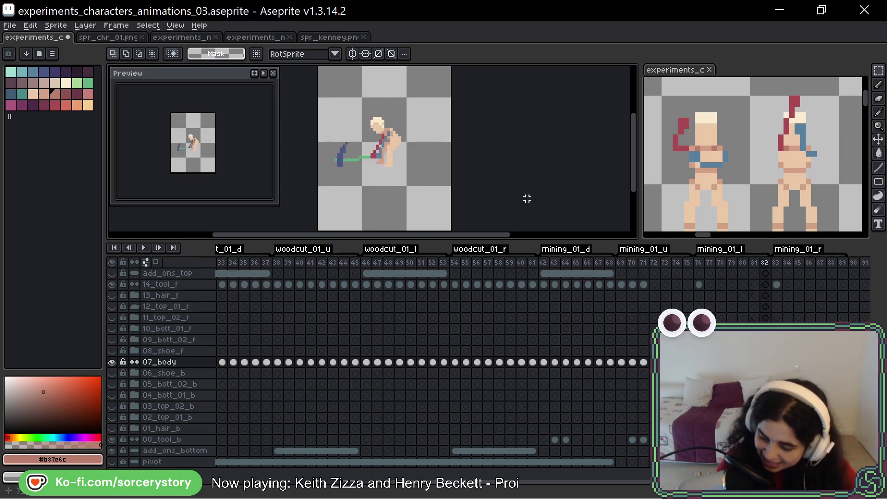
{"action": "key", "text": "Right"}
{"action": "key", "text": "Right"}
{"action": "key", "text": "Right"}
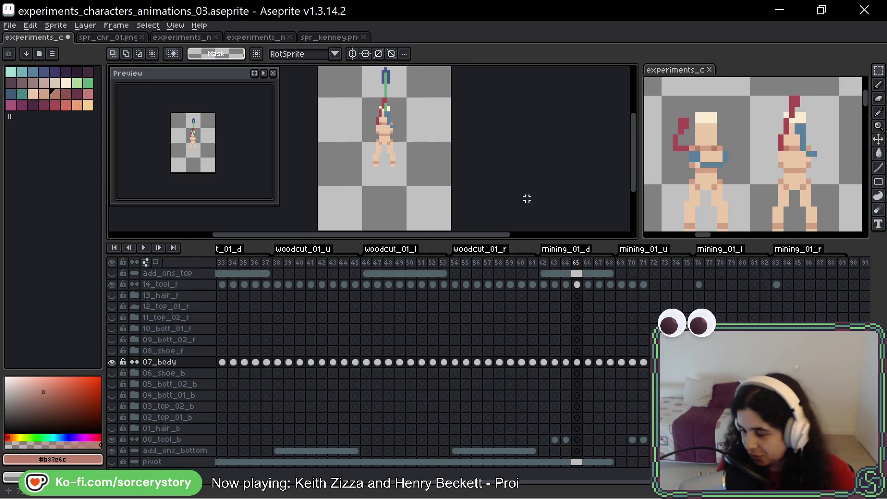
{"action": "key", "text": "Right"}
{"action": "key", "text": "Right"}
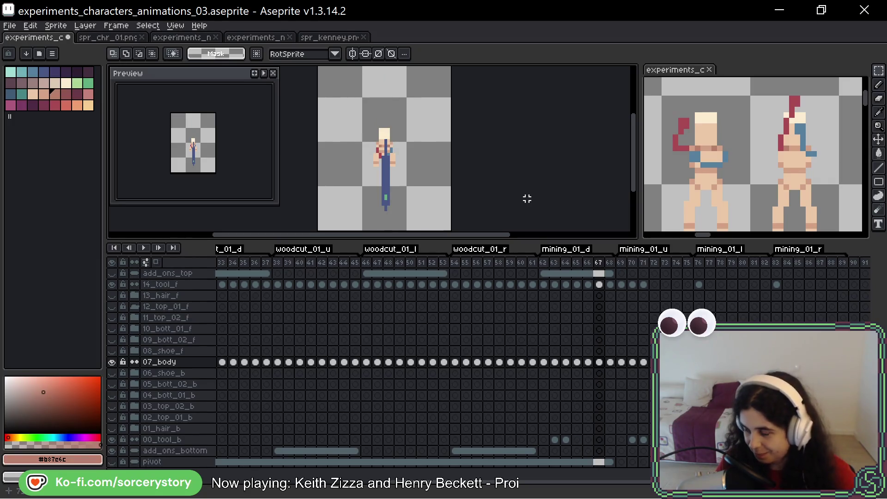
{"action": "key", "text": "Right"}
{"action": "key", "text": "Right"}
{"action": "key", "text": "Right"}
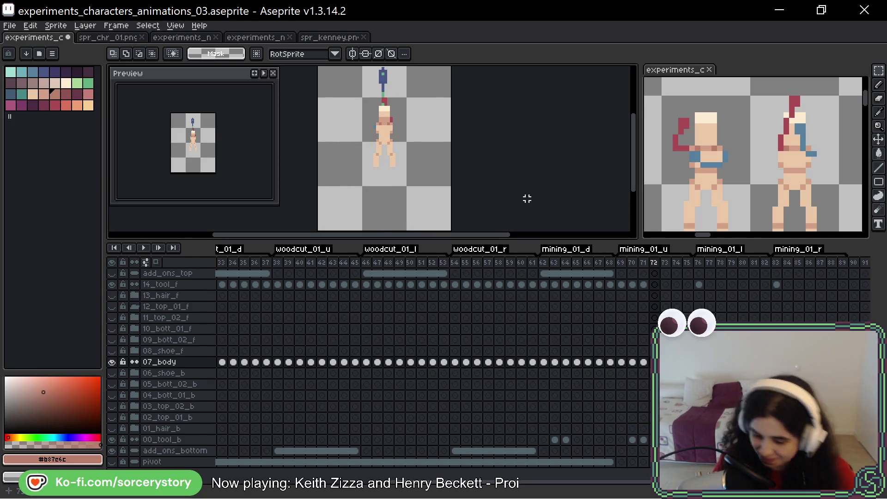
{"action": "key", "text": "Right"}
{"action": "key", "text": "Right"}
{"action": "key", "text": "Right"}
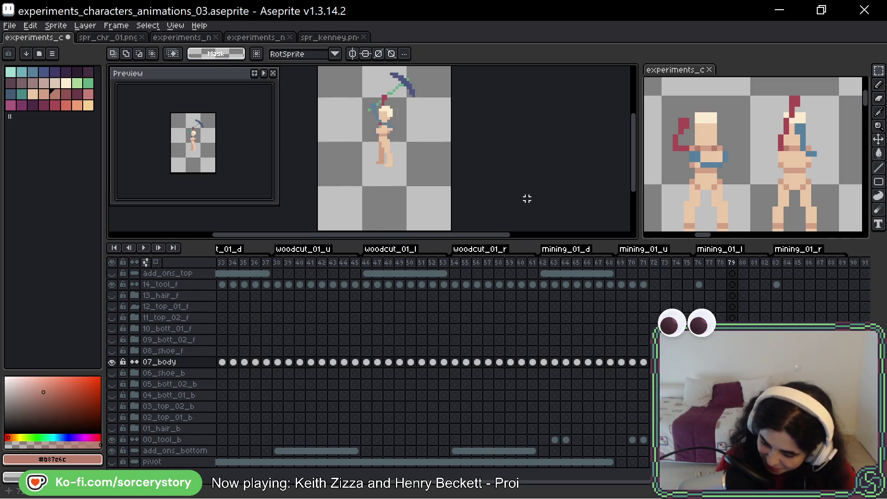
{"action": "key", "text": "Right"}
{"action": "key", "text": "Right"}
{"action": "key", "text": "Right"}
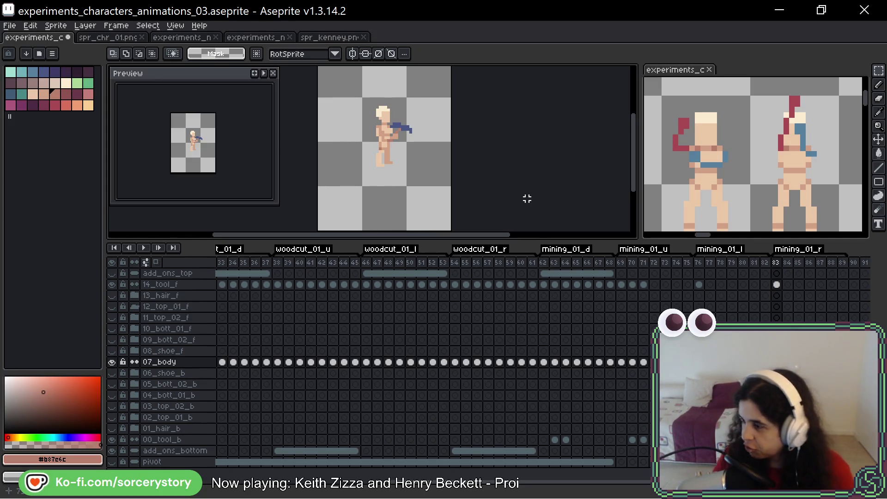
{"action": "scroll", "coordinate": [456, 364], "scroll_direction": "left", "scroll_amount": 5}
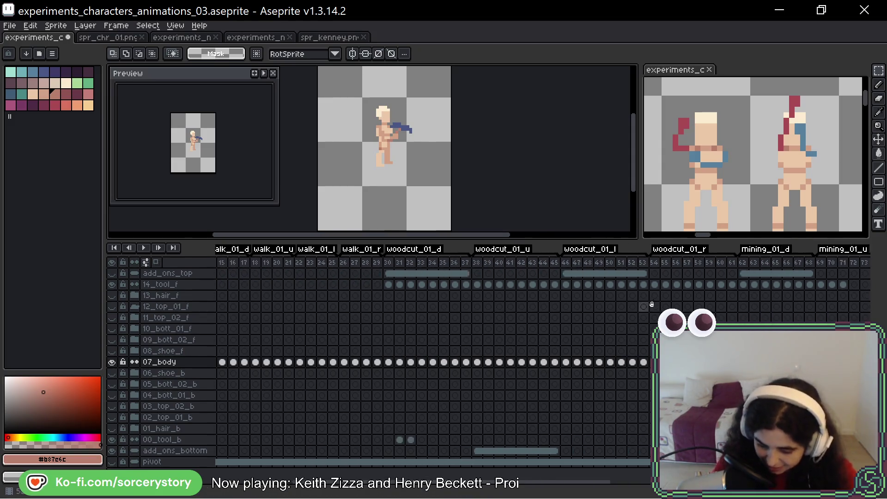
{"action": "left_click", "coordinate": [421, 362]}
{"action": "key", "text": "Return"}
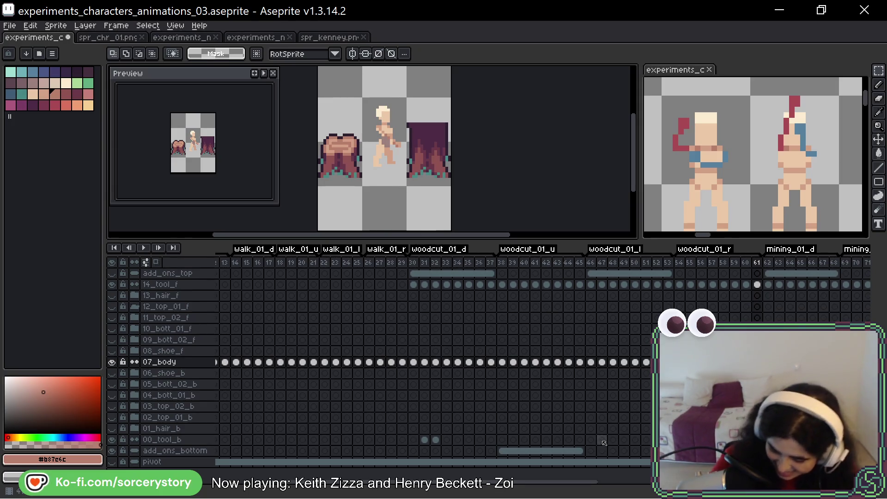
{"action": "mouse_move", "coordinate": [624, 462]}
{"action": "left_mouse_down"}
{"action": "mouse_move", "coordinate": [690, 273]}
{"action": "mouse_move", "coordinate": [702, 273]}
{"action": "left_mouse_up"}
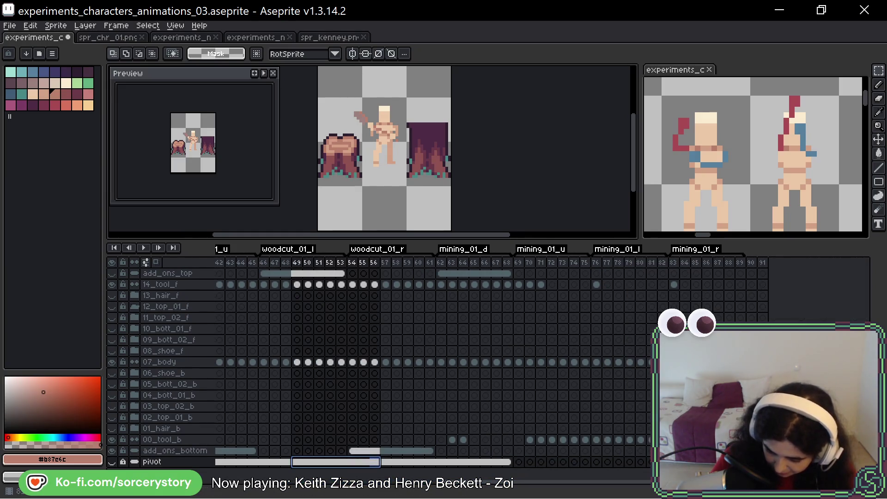
{"action": "left_click", "coordinate": [673, 262]}
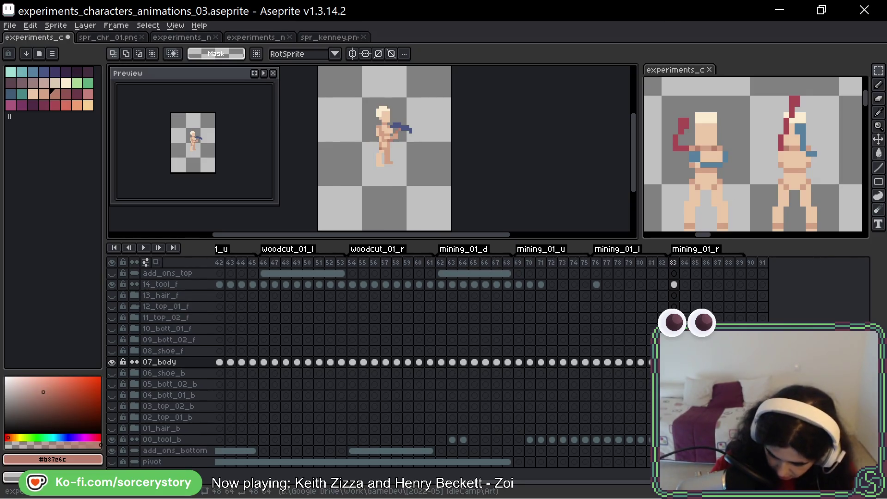
- Step through frames 83–85 to review the pickaxe raised behind the head, then return to frame 83
{"action": "key", "text": "Right"}
{"action": "key", "text": "Left"}
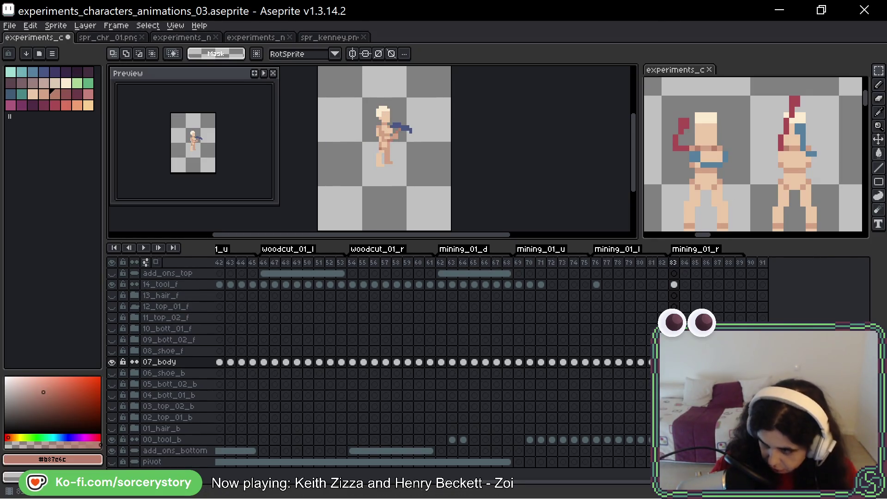
{"action": "left_click", "coordinate": [686, 263]}
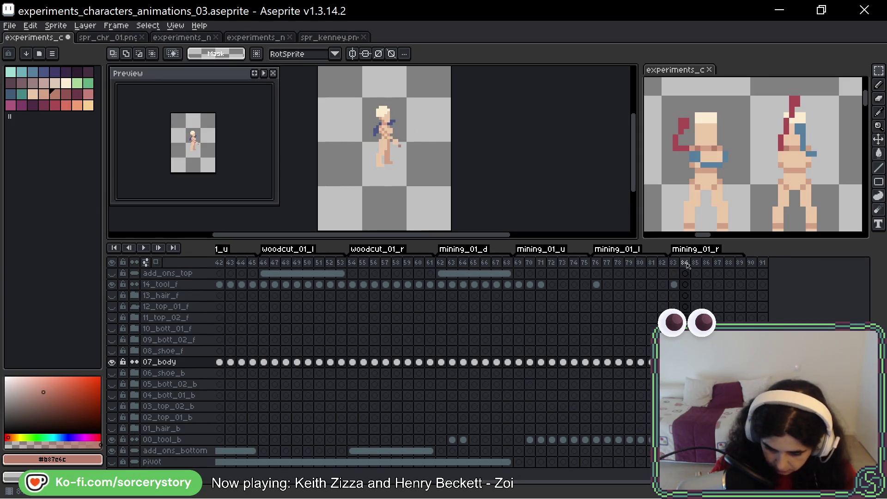
{"action": "key", "text": "Right"}
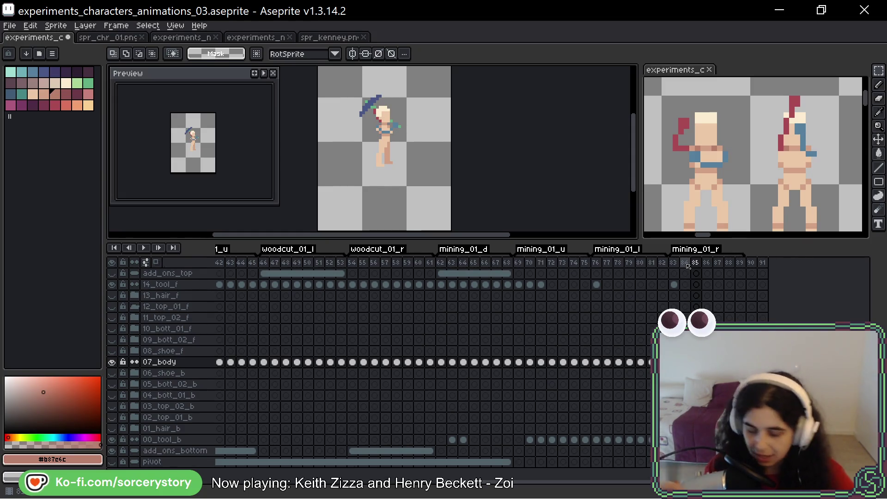
{"action": "key", "text": "Left"}
{"action": "key", "text": "Left"}
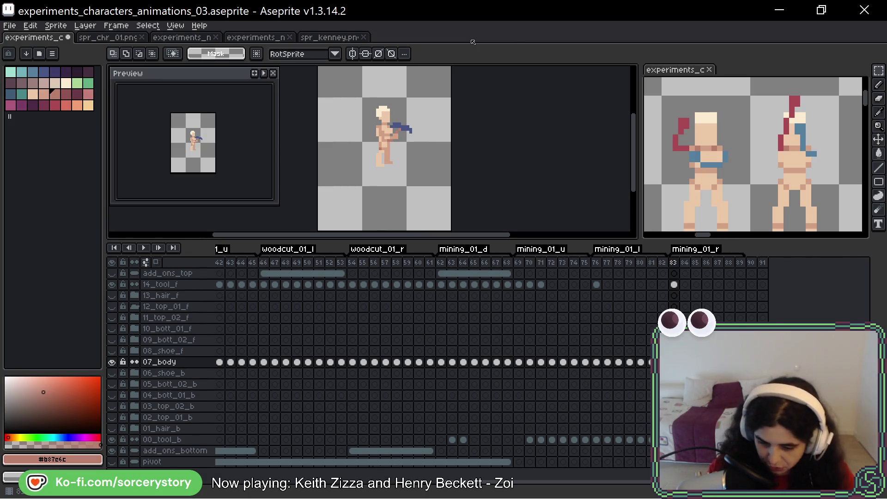
{"action": "key", "text": "alt"}
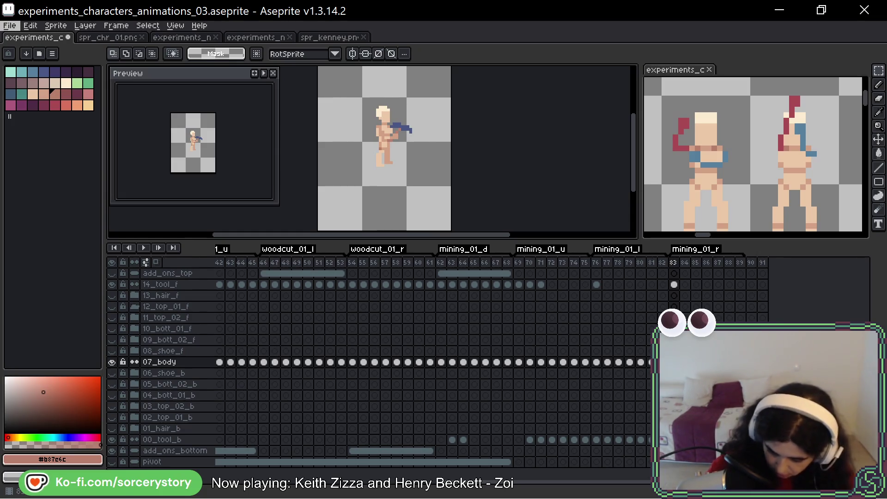
{"action": "key", "text": "Right"}
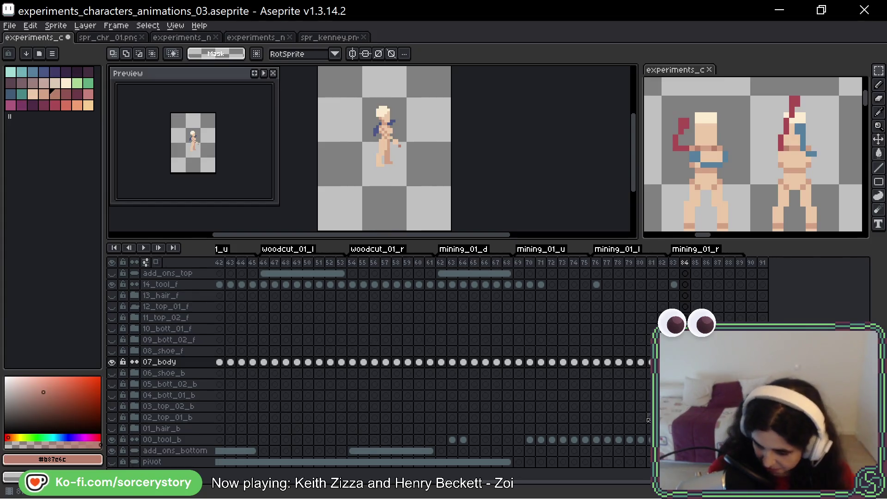
{"action": "key", "text": "Right"}
{"action": "key", "text": "Right"}
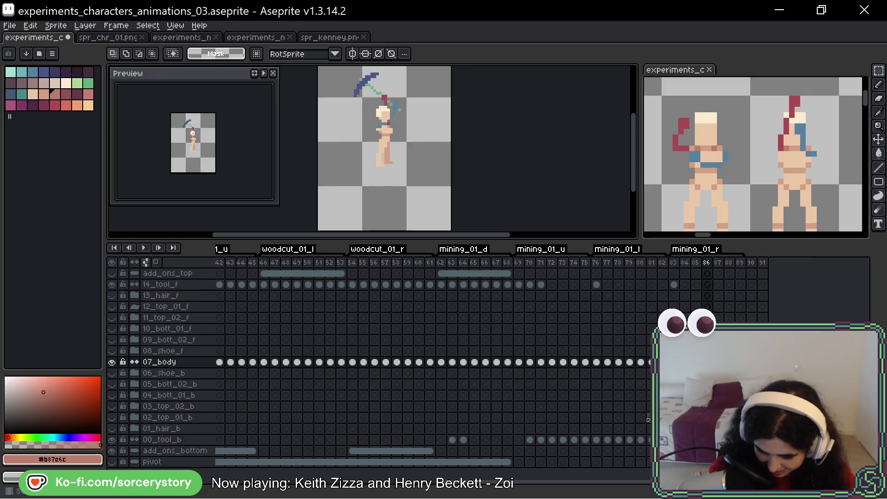
{"action": "key", "text": "Right"}
{"action": "key", "text": "Left"}
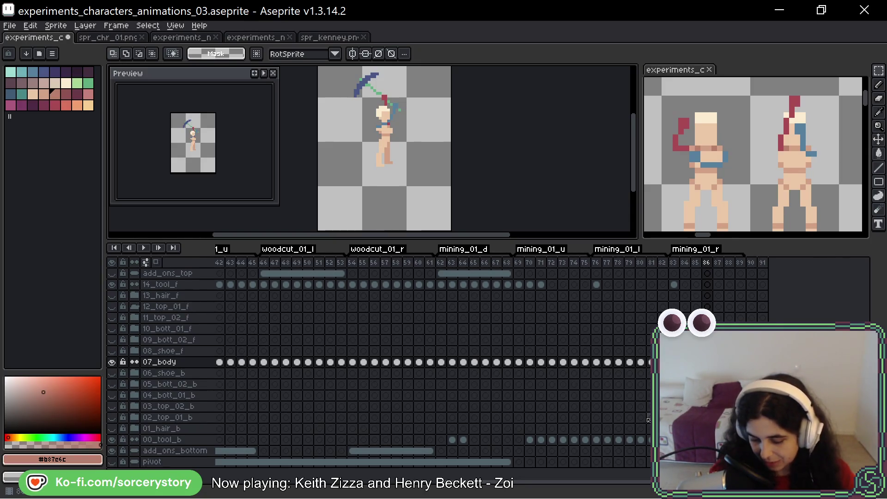
{"action": "key", "text": "Right"}
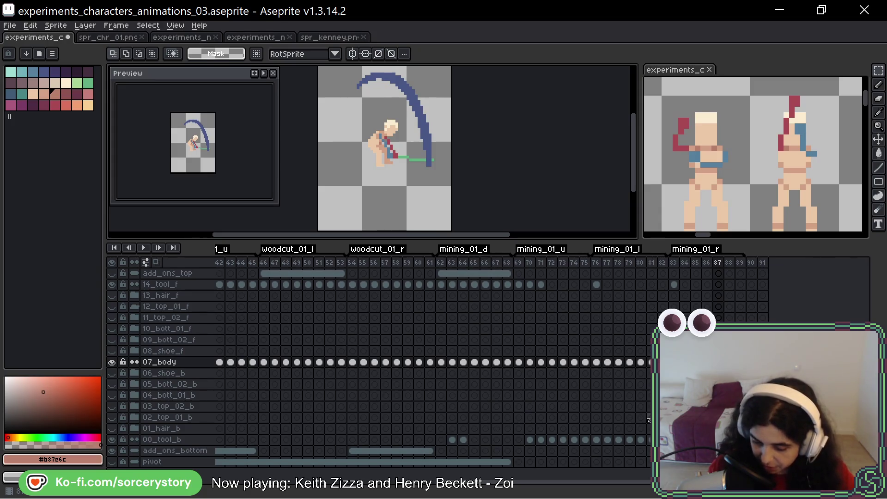
{"action": "key", "text": "Left"}
{"action": "key", "text": "Right"}
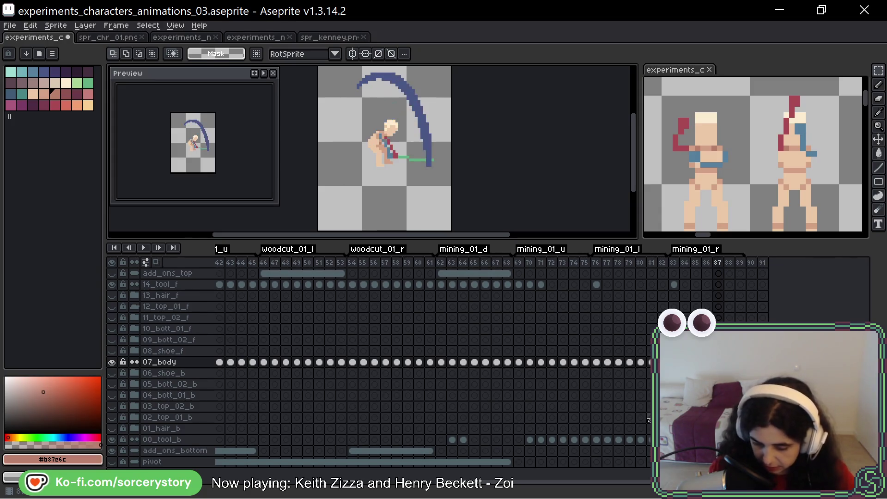
{"action": "key", "text": "Left"}
{"action": "key", "text": "Left"}
{"action": "key", "text": "Left"}
{"action": "key", "text": "Left"}
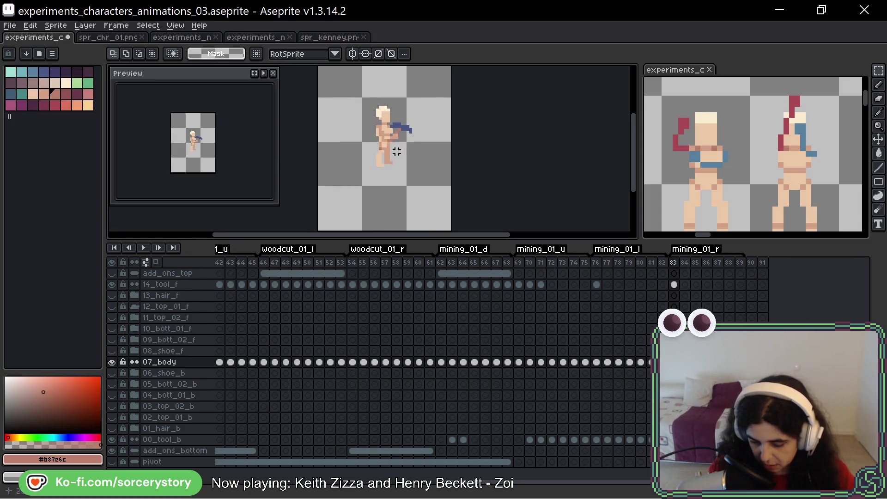
- Advance frame by frame through 86, 87 and on to 89 to check the pickaxe swing
{"action": "key", "text": "Right"}
{"action": "key", "text": "Right"}
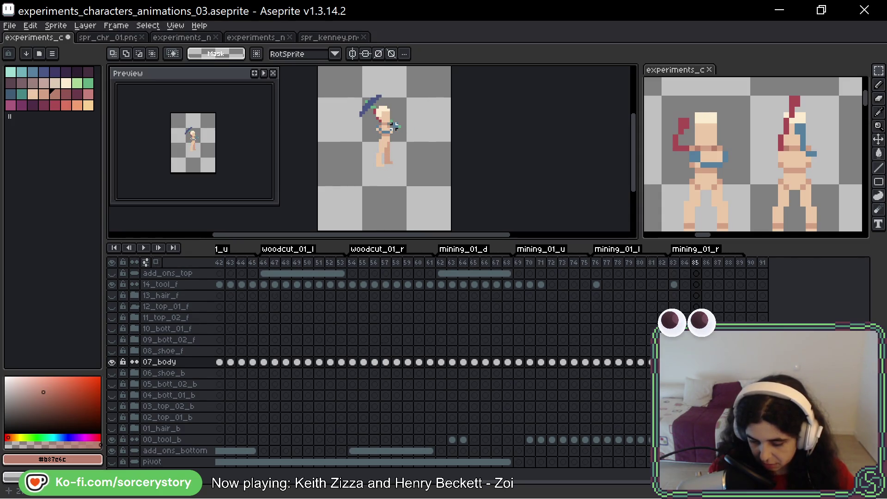
{"action": "key", "text": "Right"}
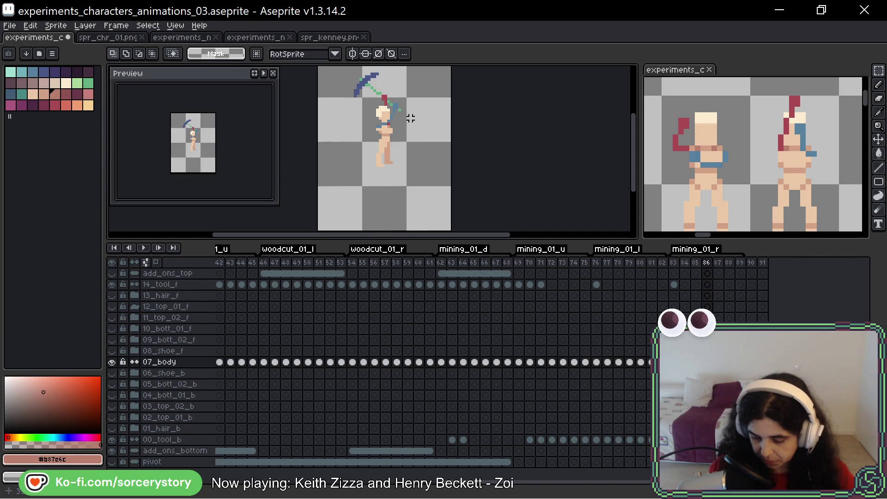
{"action": "key", "text": "Right"}
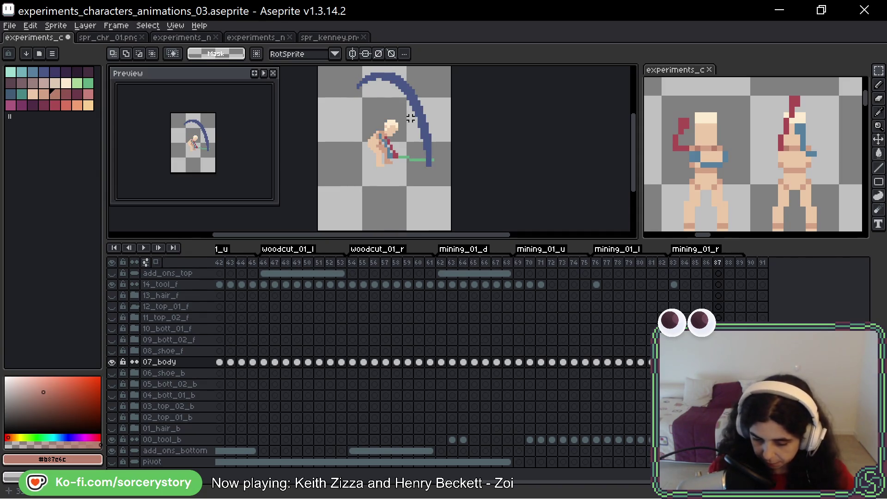
{"action": "key", "text": "Right"}
{"action": "key", "text": "Right"}
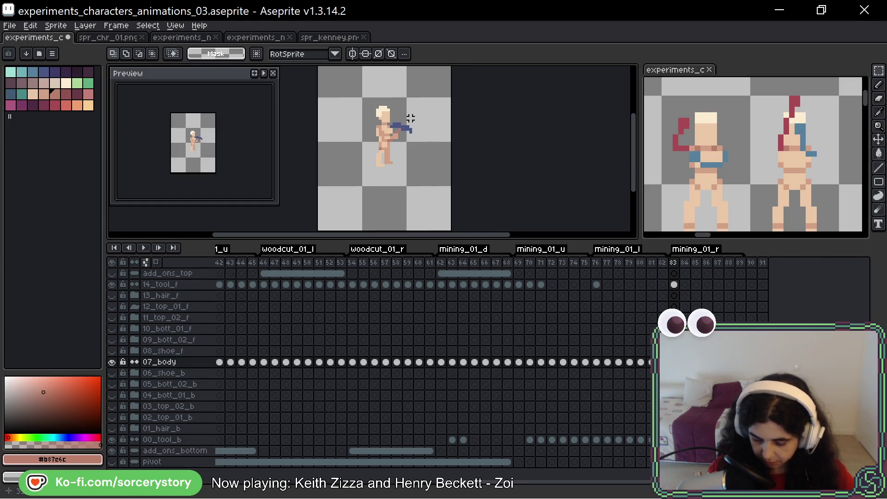
- Save experiments_characters_animations_03.aseprite, then recentre and zoom in on the frame-83 miner sprite
{"action": "key", "text": "ctrl+s"}
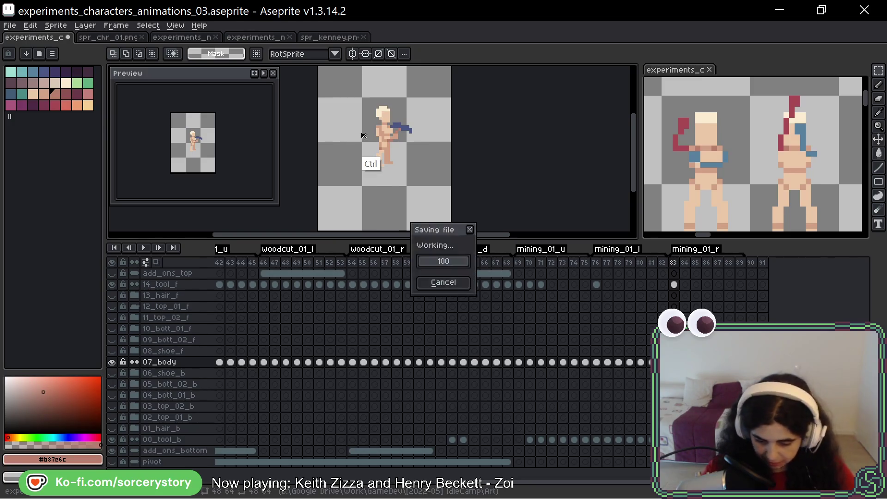
{"action": "key", "text": "Return"}
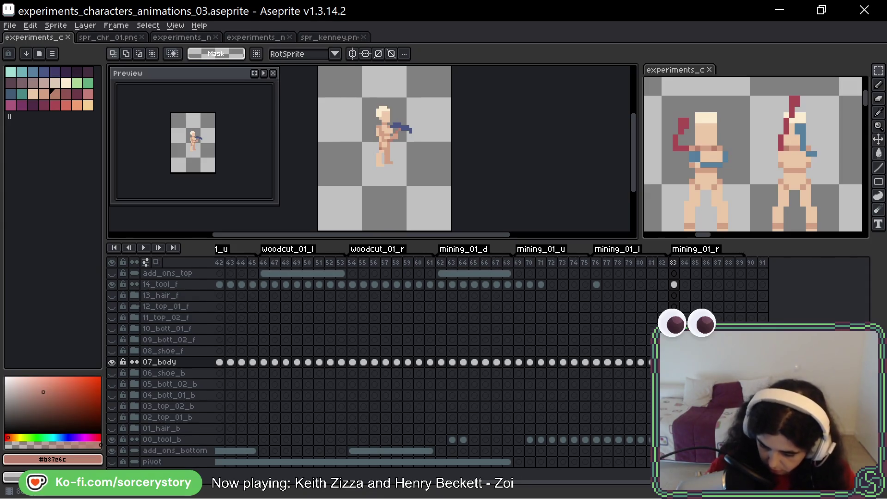
{"action": "left_click_drag", "start_coordinate": [451, 118], "coordinate": [490, 115]}
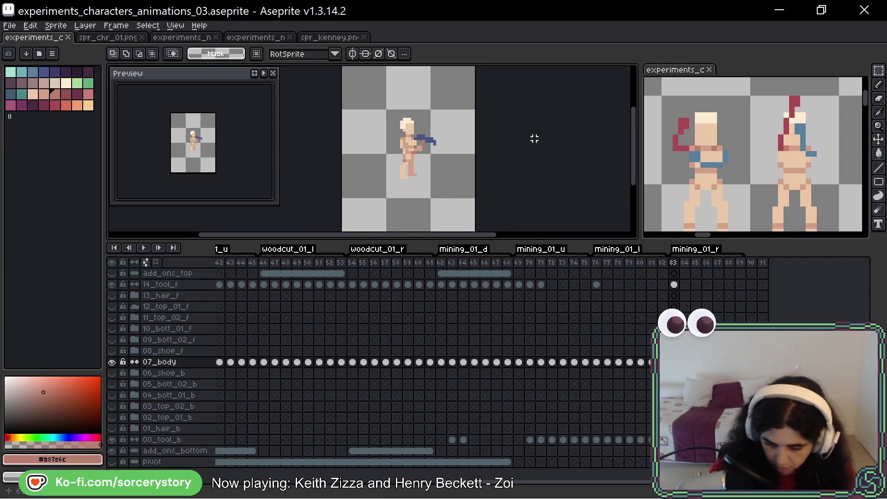
{"action": "scroll", "coordinate": [509, 139], "scroll_direction": "up", "scroll_amount": 2}
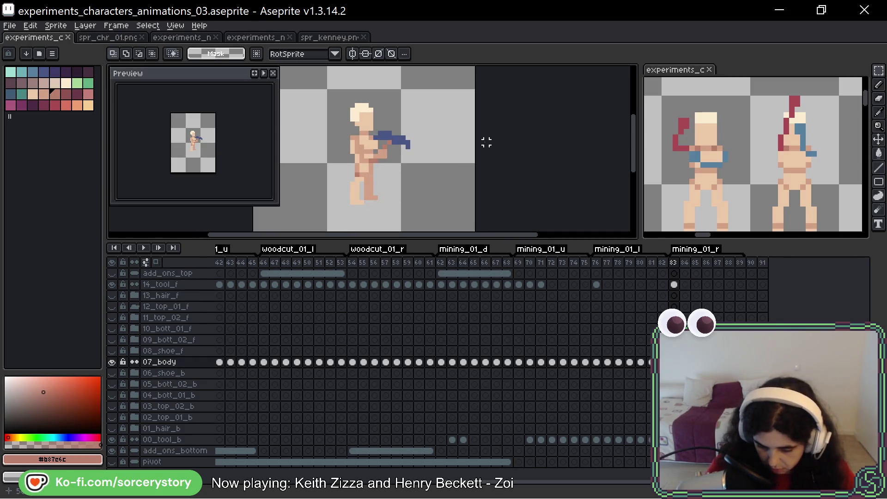